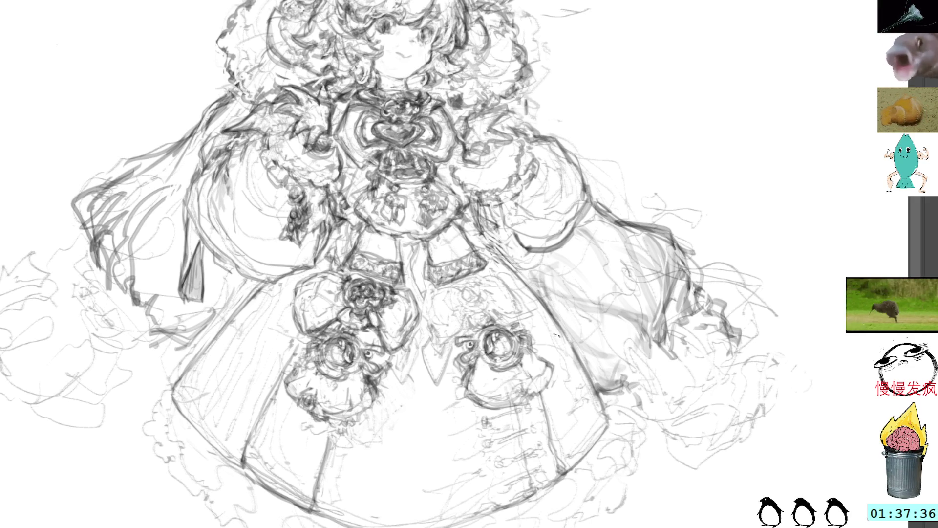
# Sketch three lacing loops down the skirt's right front panel, then return the view to the face
pyautogui.moveTo(562, 344); pyautogui.dragTo(520, 226)
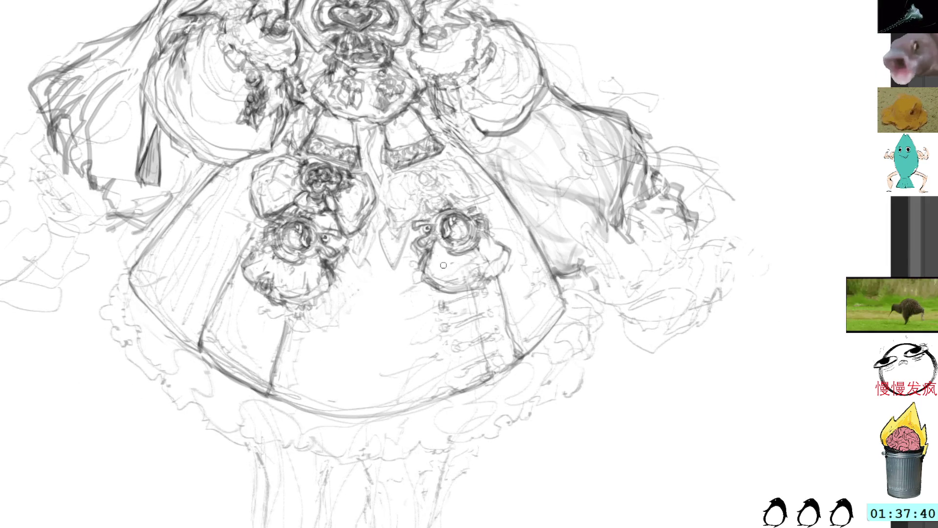
pyautogui.moveTo(444, 302)
pyautogui.mouseDown()
pyautogui.moveTo(486, 296)
pyautogui.moveTo(479, 313)
pyautogui.moveTo(489, 320)
pyautogui.moveTo(450, 328)
pyautogui.moveTo(464, 345)
pyautogui.moveTo(495, 335)
pyautogui.mouseUp()
pyautogui.moveTo(461, 369); pyautogui.dragTo(503, 352)
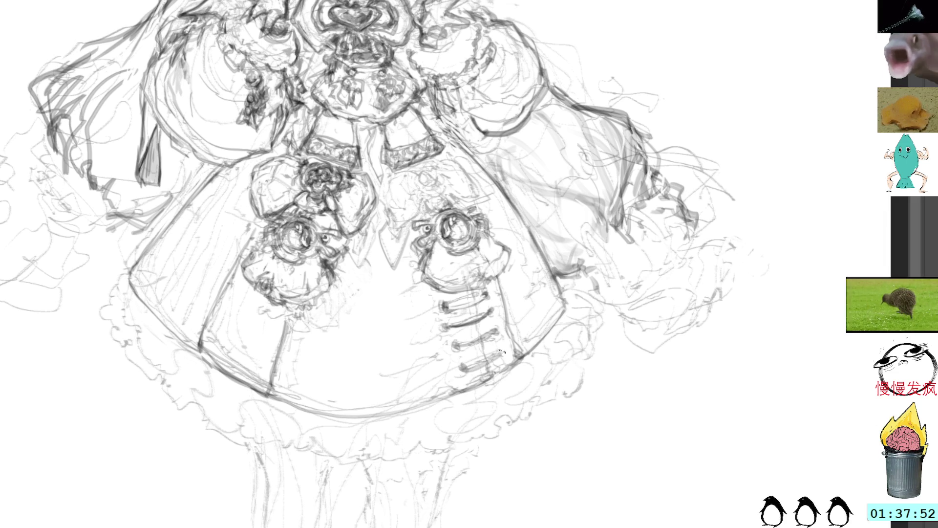
pyautogui.moveTo(444, 299); pyautogui.dragTo(482, 293)
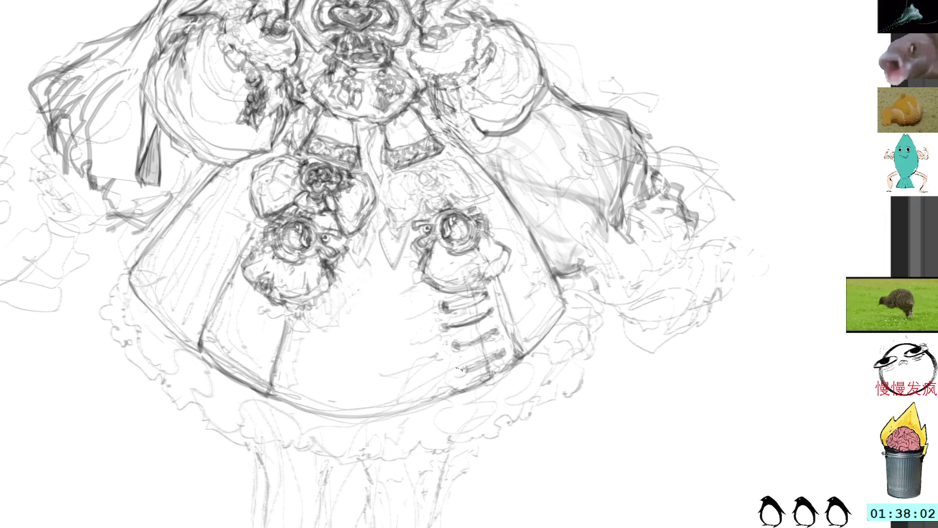
pyautogui.moveTo(497, 306); pyautogui.dragTo(490, 487)
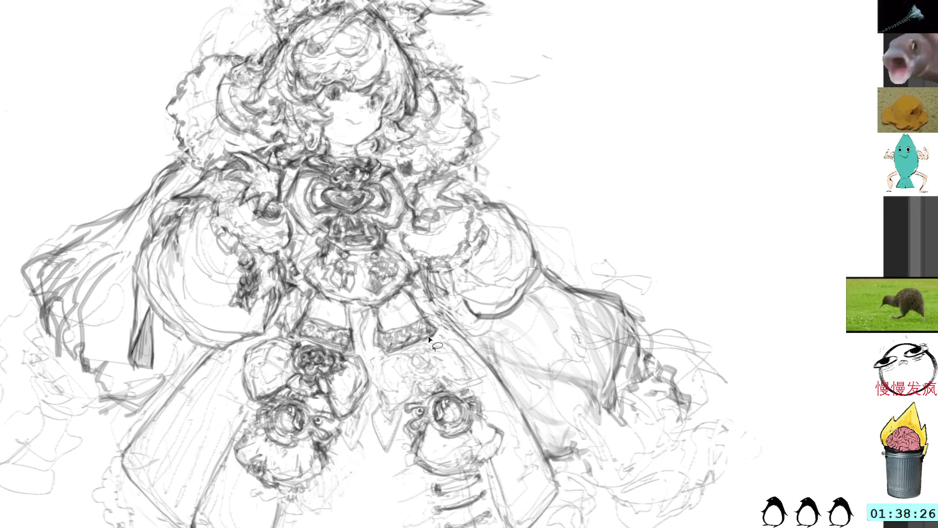
# Move the right skirt flower into the blank space at upper right and retouch its left outline
pyautogui.moveTo(430, 337); pyautogui.dragTo(458, 316)
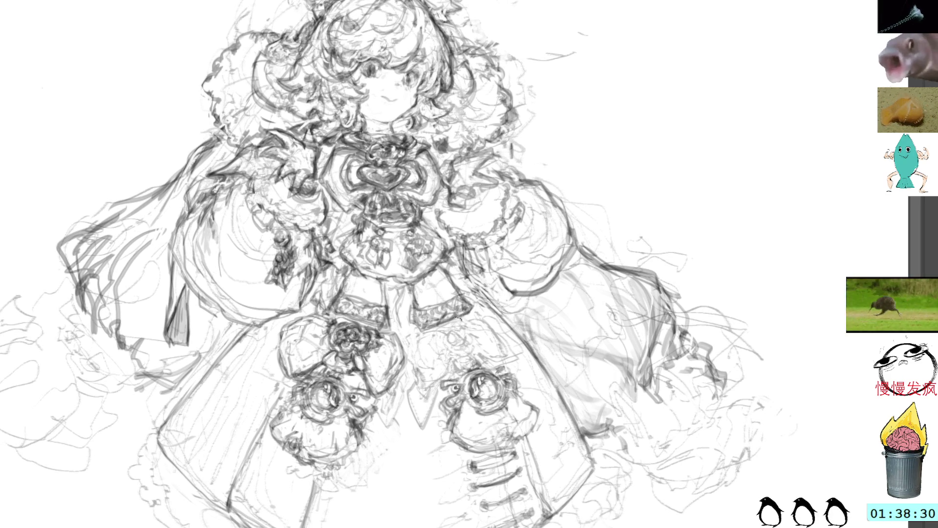
pyautogui.moveTo(462, 362)
pyautogui.mouseDown()
pyautogui.moveTo(440, 403)
pyautogui.moveTo(477, 452)
pyautogui.moveTo(544, 426)
pyautogui.moveTo(489, 354)
pyautogui.mouseUp()
pyautogui.hotkey('ctrl', 't')
pyautogui.moveTo(490, 392)
pyautogui.mouseDown()
pyautogui.moveTo(494, 368)
pyautogui.moveTo(712, 157)
pyautogui.mouseUp()
pyautogui.press('Return')
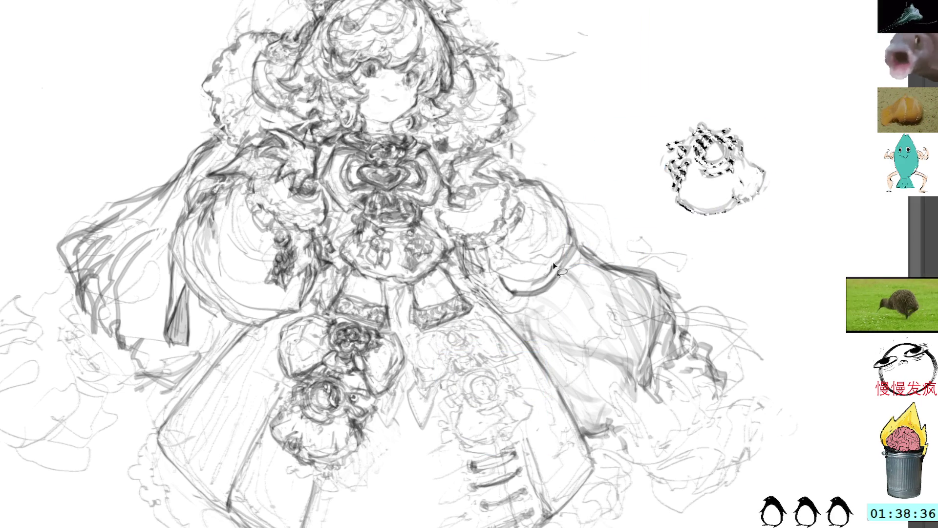
pyautogui.hotkey('ctrl', 'd')
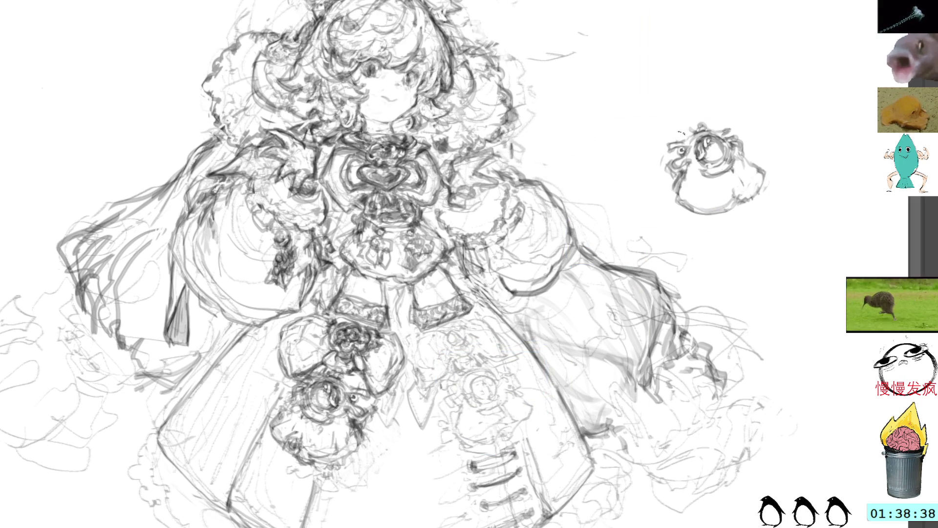
pyautogui.moveTo(706, 169)
pyautogui.mouseDown()
pyautogui.moveTo(684, 192)
pyautogui.moveTo(701, 210)
pyautogui.mouseUp()
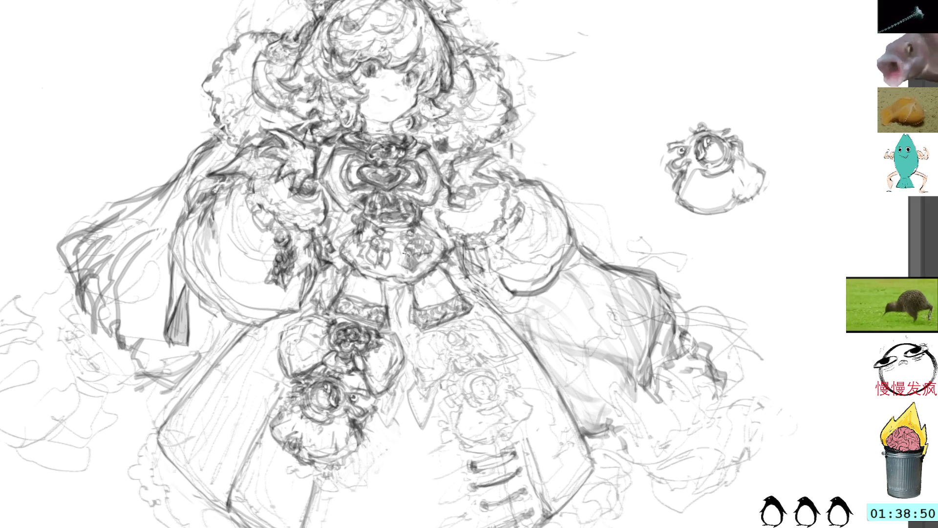
# Pan and slightly enlarge the view around the head and bodice while sketching
pyautogui.moveTo(455, 292); pyautogui.dragTo(472, 335)
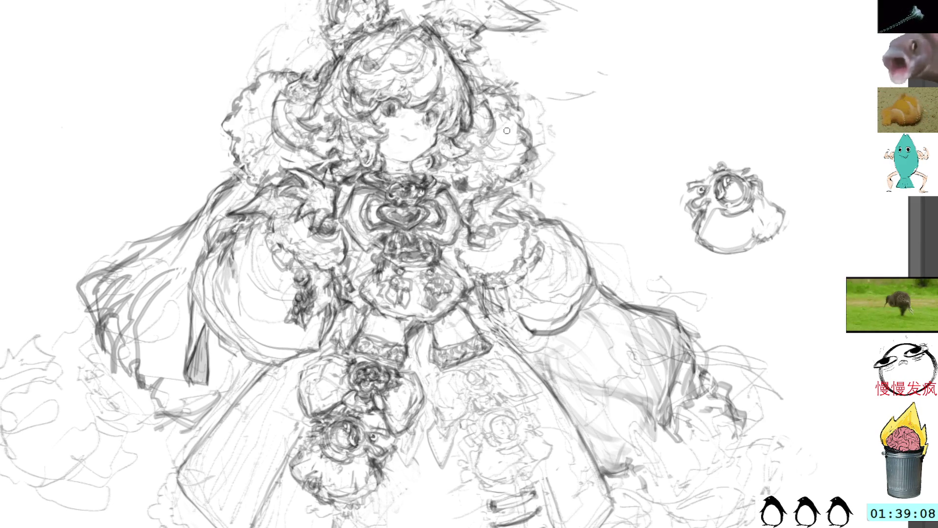
pyautogui.moveTo(503, 146); pyautogui.dragTo(511, 175)
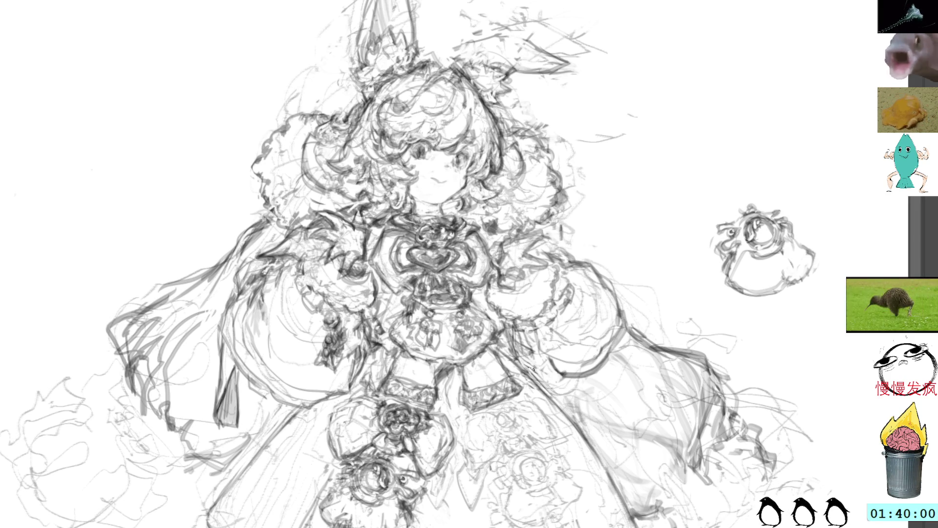
pyautogui.moveTo(528, 362); pyautogui.dragTo(552, 312)
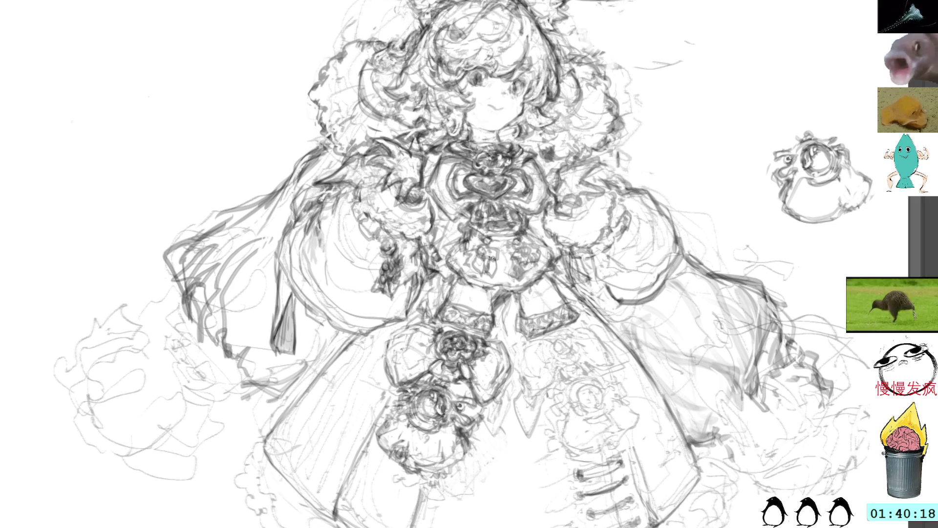
pyautogui.moveTo(501, 294); pyautogui.dragTo(542, 337)
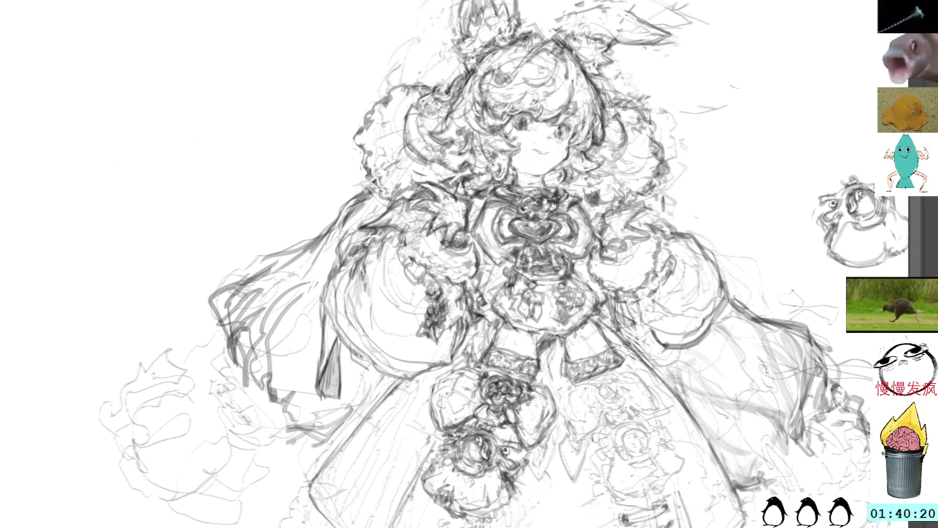
pyautogui.moveTo(710, 351); pyautogui.dragTo(667, 294)
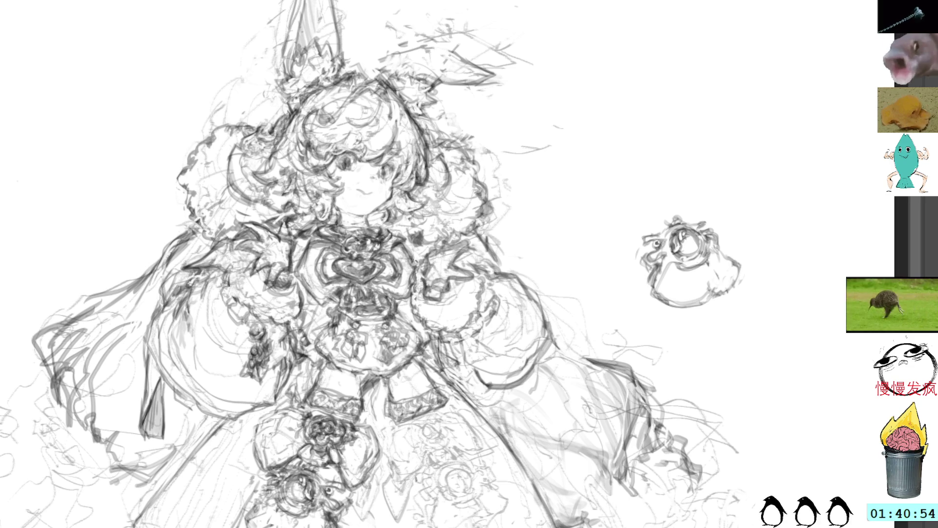
# Lasso the stray dark marks right of the face and remove them
pyautogui.scroll(2, 453, 194)
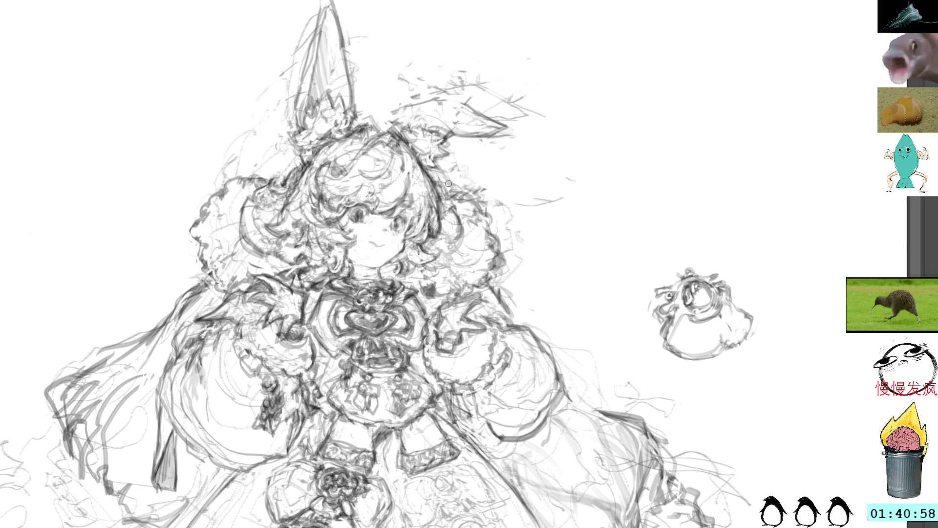
pyautogui.press('l')
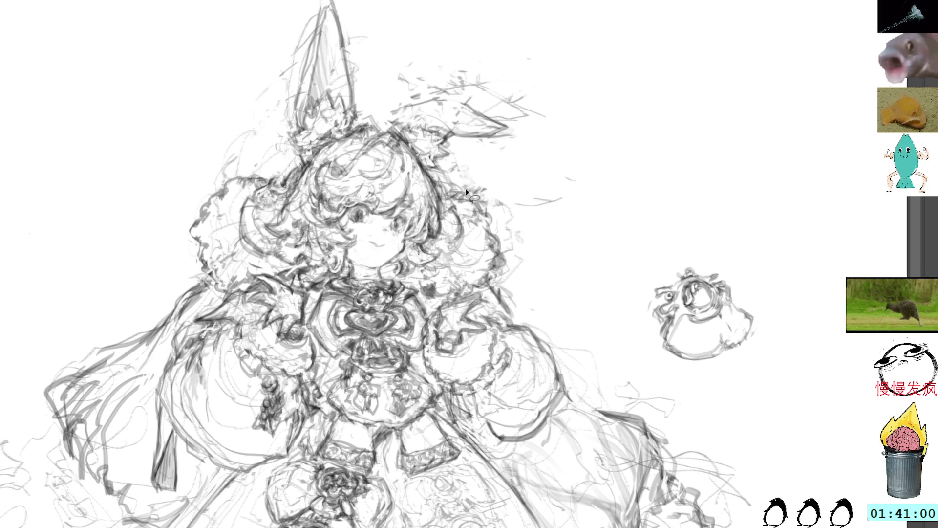
pyautogui.moveTo(484, 226)
pyautogui.mouseDown()
pyautogui.moveTo(474, 285)
pyautogui.moveTo(509, 279)
pyautogui.moveTo(493, 226)
pyautogui.moveTo(489, 264)
pyautogui.mouseUp()
pyautogui.hotkey('ctrl', 't')
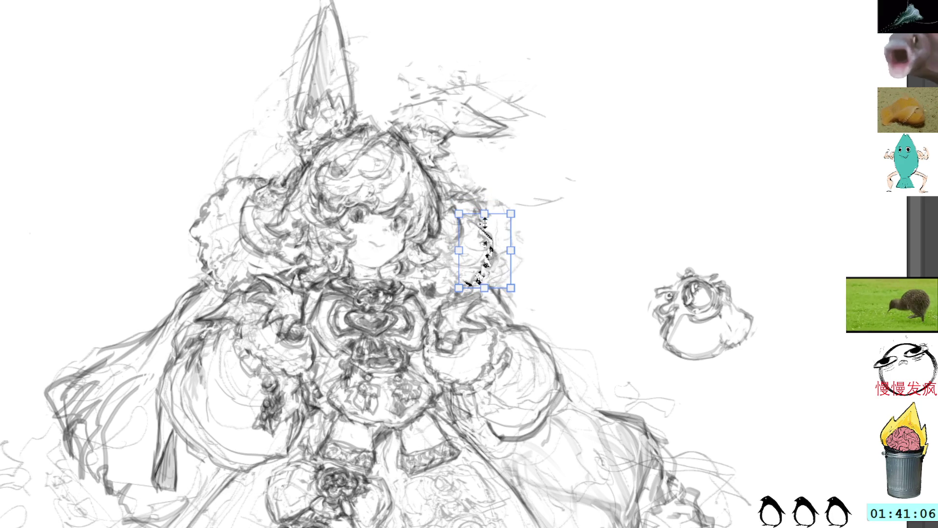
pyautogui.press('Return')
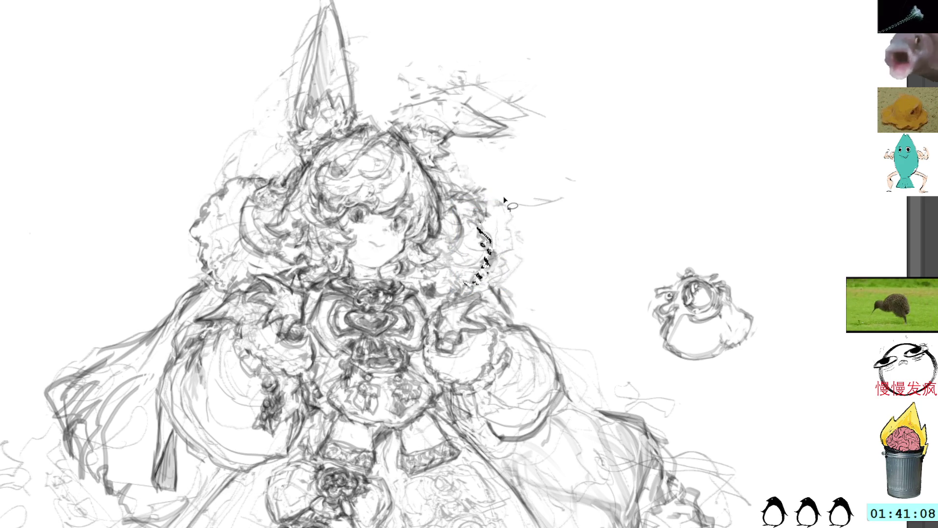
pyautogui.hotkey('ctrl', 'd')
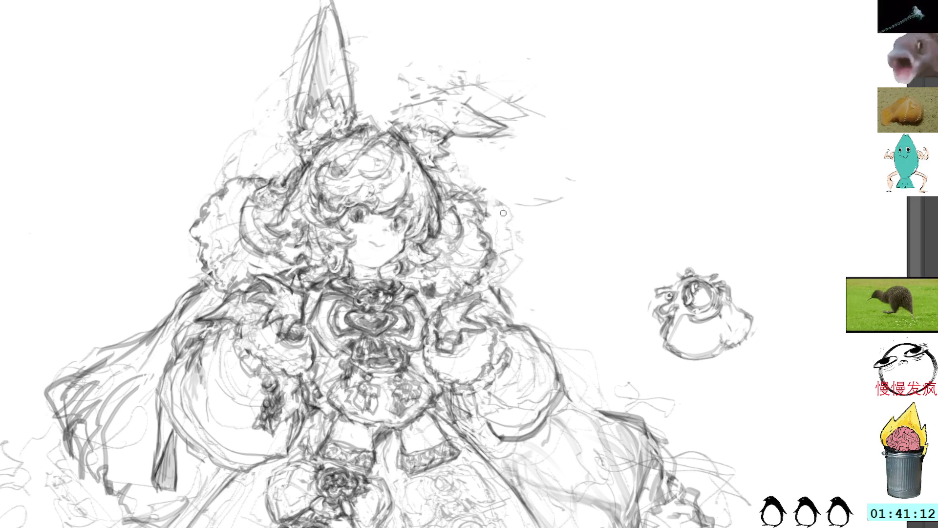
# Return to the pencil brush and draw a line along the hair's right edge
pyautogui.press('l')
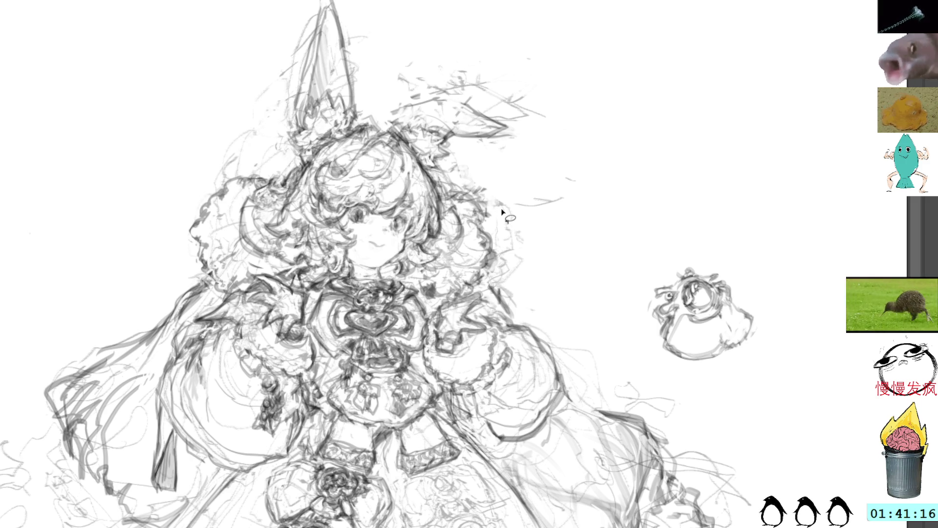
pyautogui.press('b')
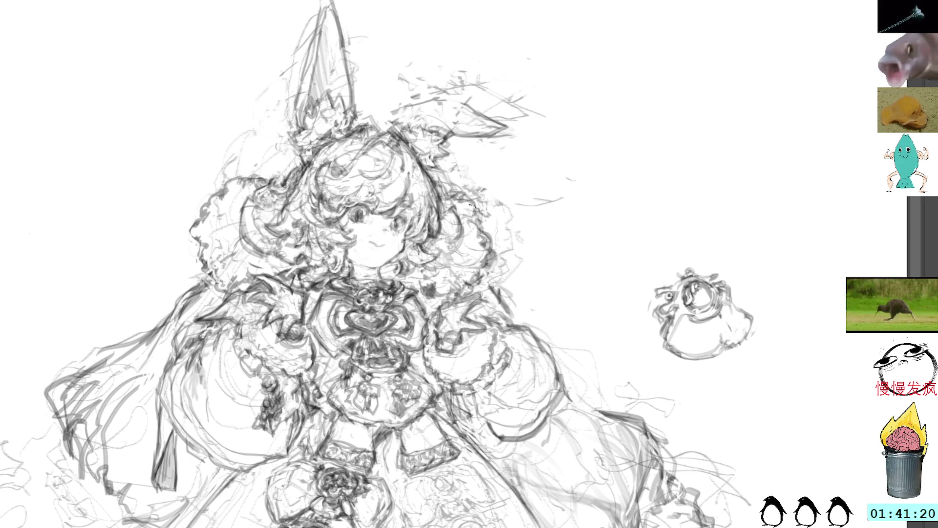
pyautogui.moveTo(476, 222); pyautogui.dragTo(468, 274)
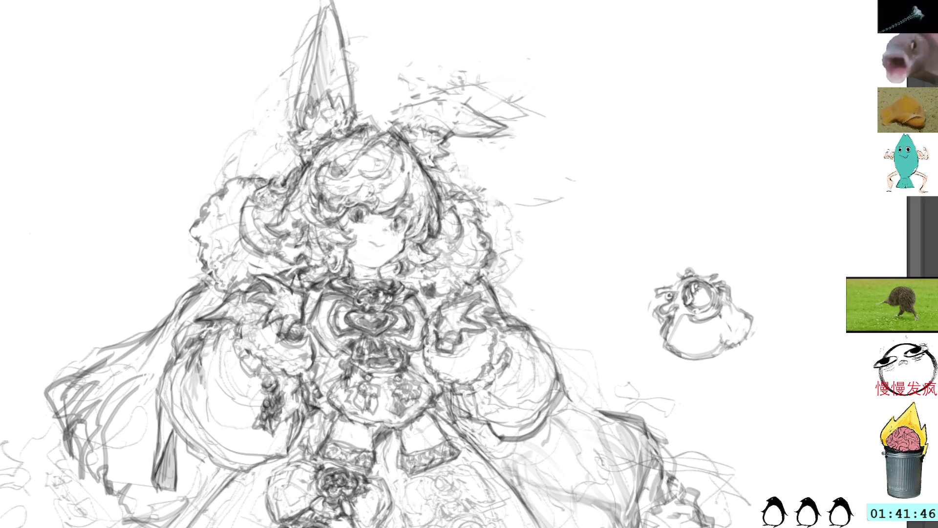
# Sketch rough strokes on the right sleeve and lower skirt, bringing the gown's hem into view
pyautogui.moveTo(510, 282); pyautogui.dragTo(524, 243)
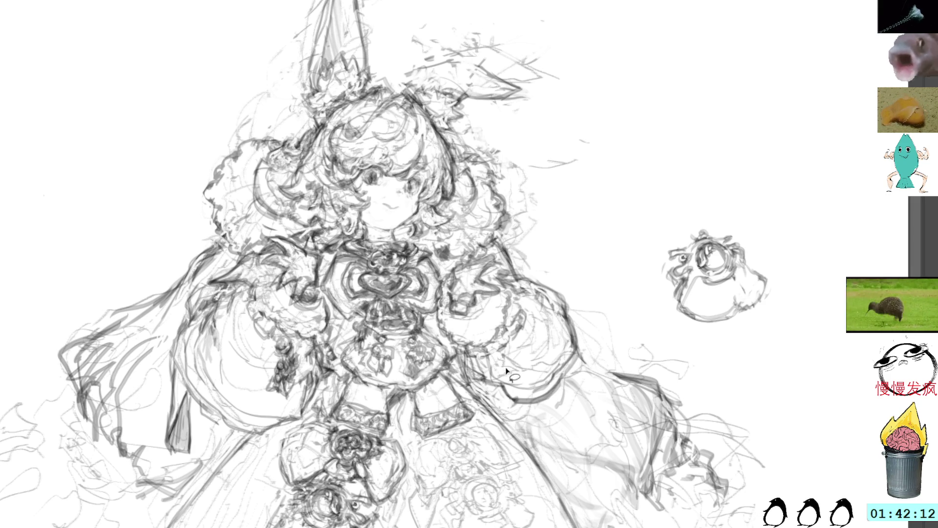
pyautogui.moveTo(560, 379)
pyautogui.mouseDown()
pyautogui.moveTo(503, 394)
pyautogui.moveTo(534, 401)
pyautogui.moveTo(562, 382)
pyautogui.mouseUp()
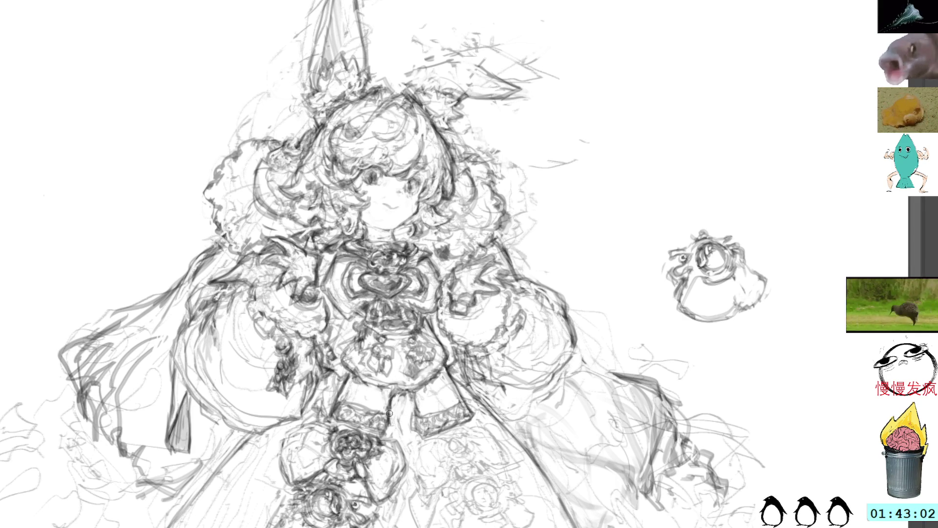
pyautogui.moveTo(390, 421)
pyautogui.mouseDown()
pyautogui.moveTo(381, 435)
pyautogui.moveTo(362, 426)
pyautogui.mouseUp()
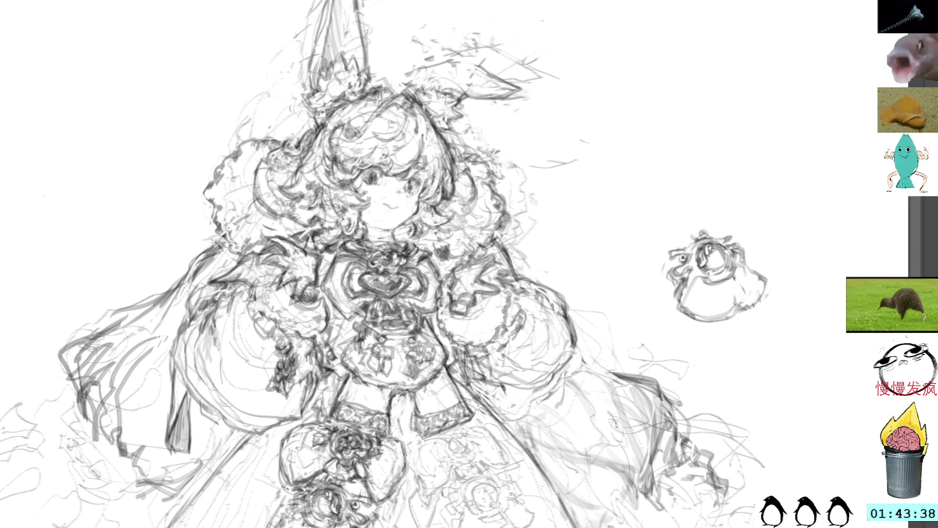
pyautogui.moveTo(288, 486); pyautogui.dragTo(349, 477)
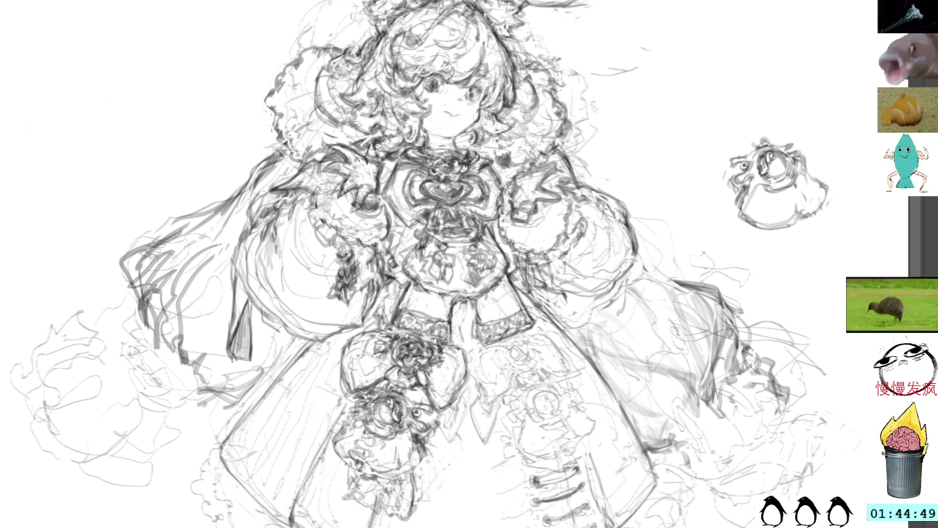
# Pan the drawing back toward the centre of the canvas
pyautogui.moveTo(657, 202); pyautogui.dragTo(595, 197)
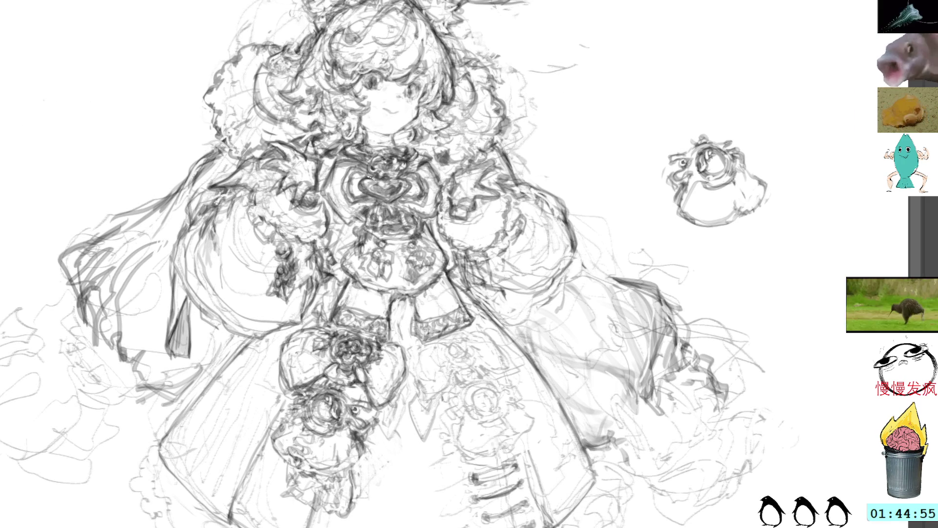
# Try rotating and moving the lower-skirt bouquet, then cancel and deselect it
pyautogui.moveTo(412, 361)
pyautogui.mouseDown()
pyautogui.moveTo(394, 341)
pyautogui.moveTo(326, 324)
pyautogui.moveTo(273, 372)
pyautogui.moveTo(332, 381)
pyautogui.moveTo(408, 413)
pyautogui.moveTo(410, 369)
pyautogui.mouseUp()
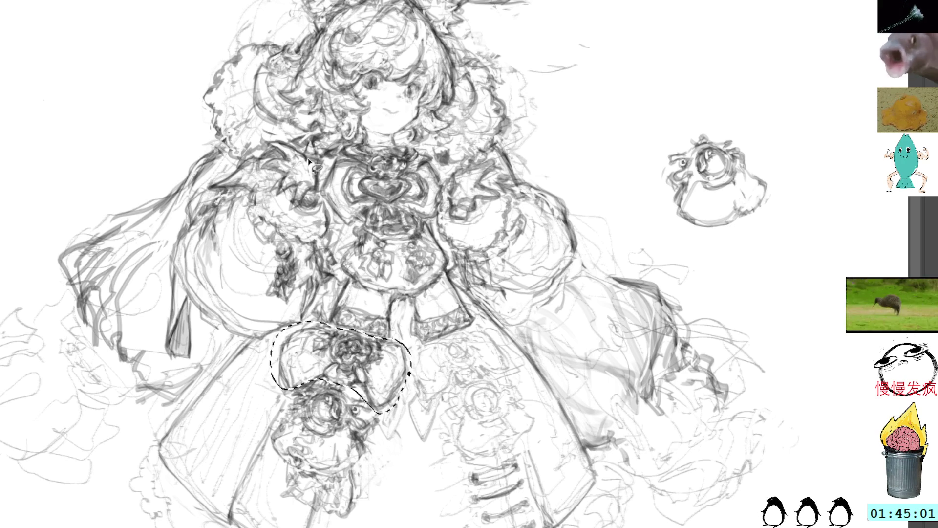
pyautogui.hotkey('ctrl', 't')
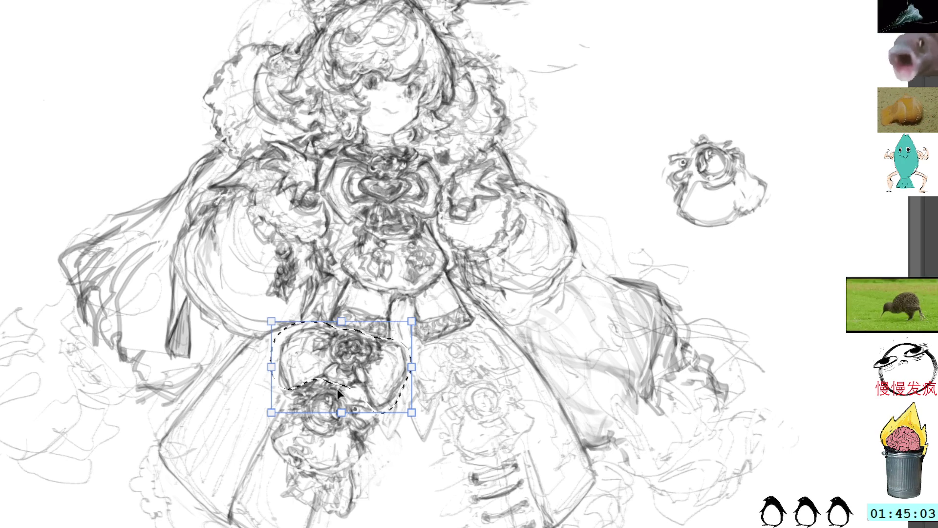
pyautogui.moveTo(448, 312)
pyautogui.mouseDown()
pyautogui.moveTo(458, 339)
pyautogui.moveTo(451, 371)
pyautogui.mouseUp()
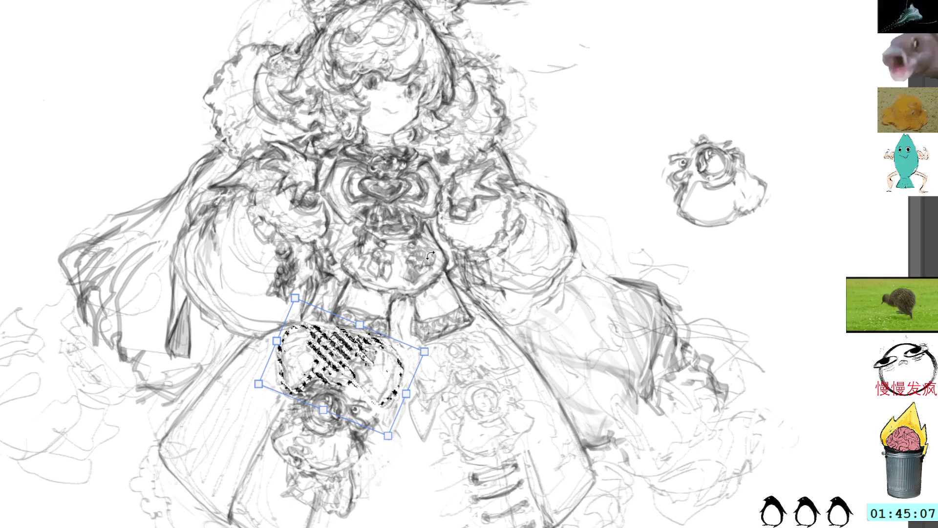
pyautogui.moveTo(386, 396); pyautogui.dragTo(513, 411)
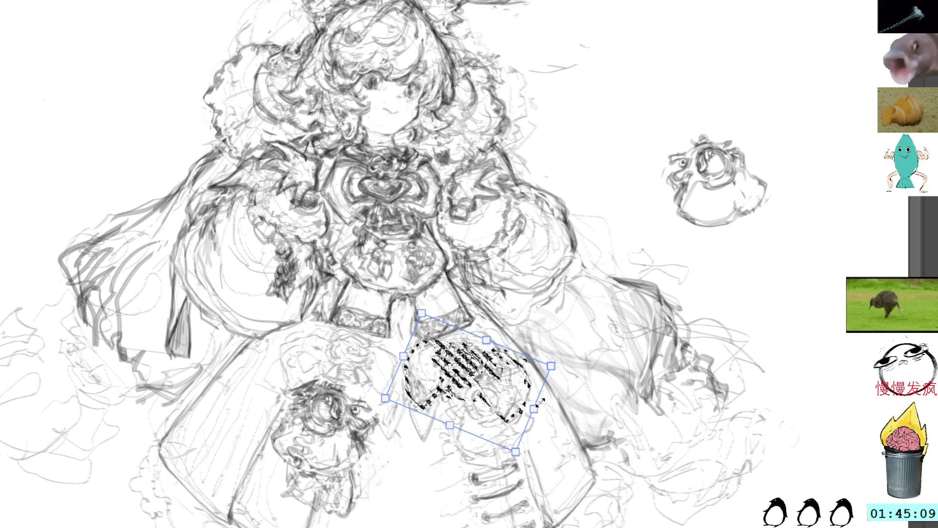
pyautogui.press('Escape')
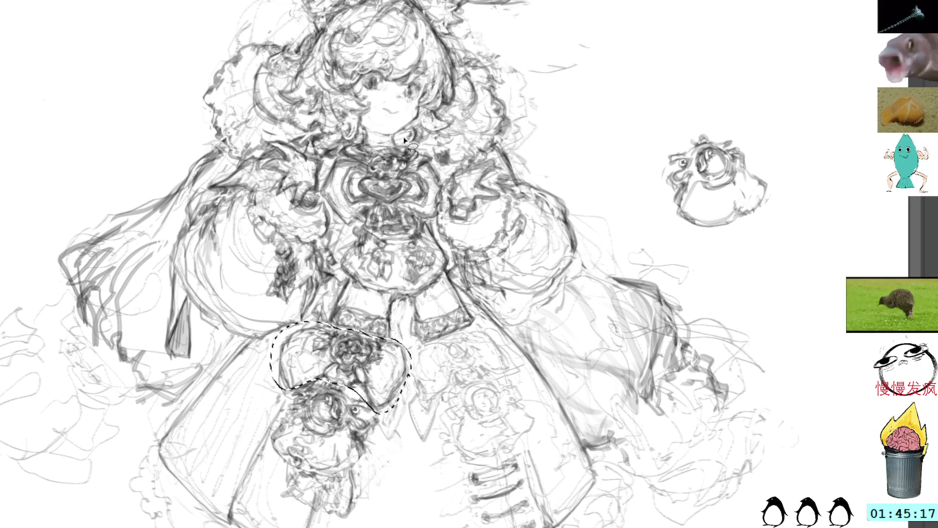
pyautogui.hotkey('ctrl', 'd')
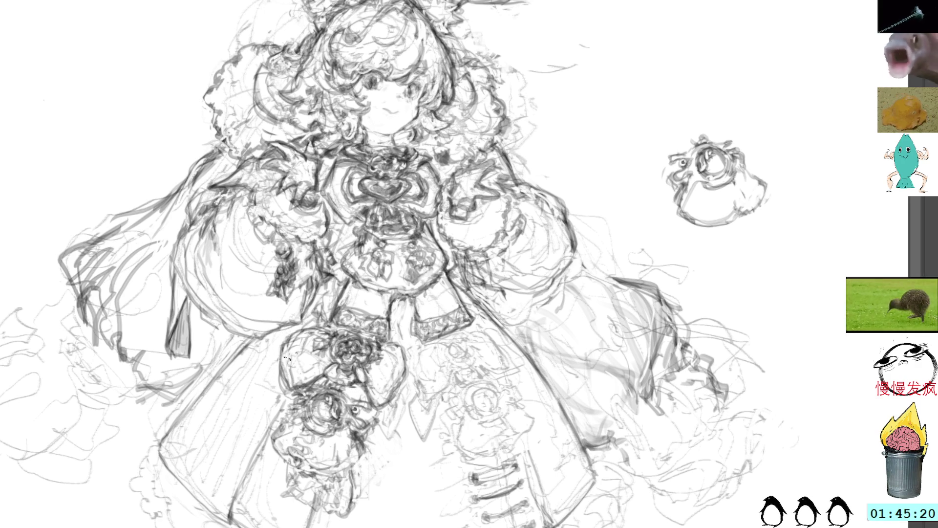
# Rotate the upper skirt flower slightly clockwise and apply the transform
pyautogui.moveTo(374, 376)
pyautogui.mouseDown()
pyautogui.moveTo(385, 376)
pyautogui.moveTo(388, 356)
pyautogui.moveTo(320, 361)
pyautogui.moveTo(344, 388)
pyautogui.moveTo(383, 384)
pyautogui.mouseUp()
pyautogui.hotkey('ctrl', 't')
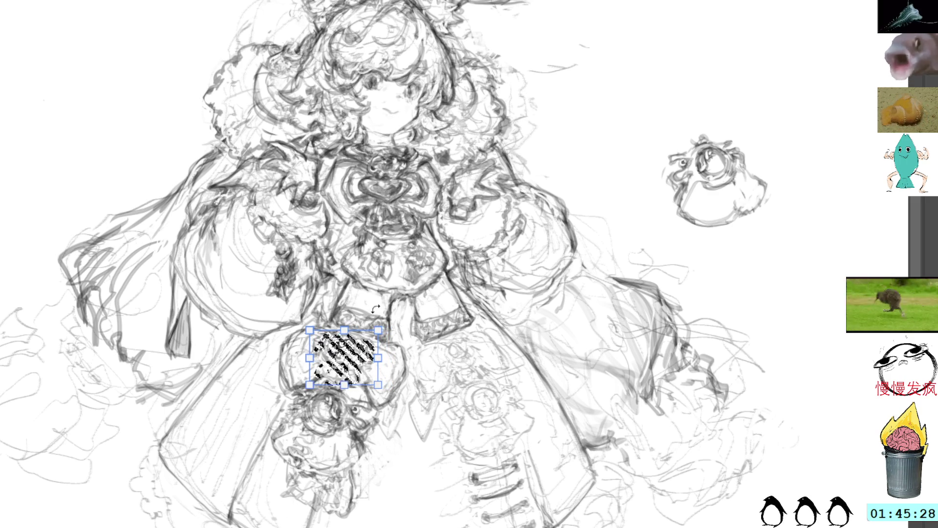
pyautogui.moveTo(384, 305)
pyautogui.mouseDown()
pyautogui.moveTo(410, 318)
pyautogui.moveTo(403, 288)
pyautogui.mouseUp()
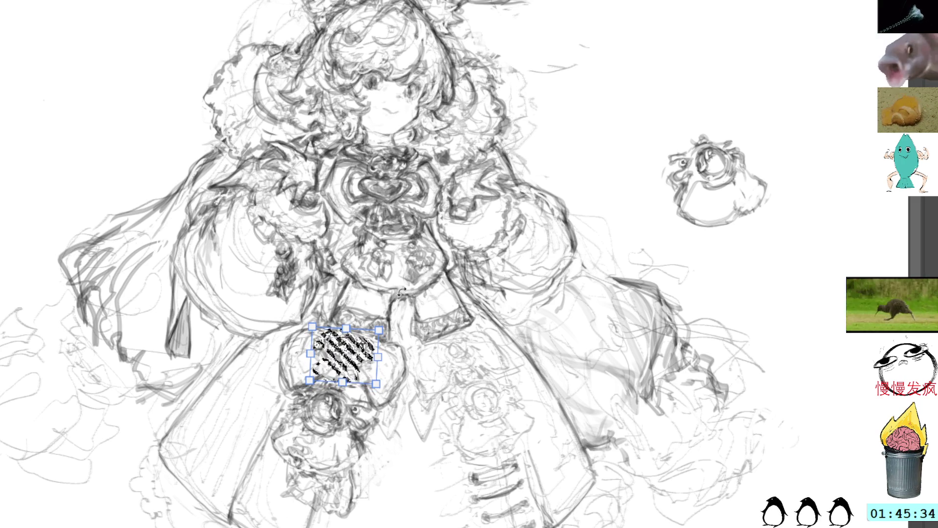
pyautogui.press('Return')
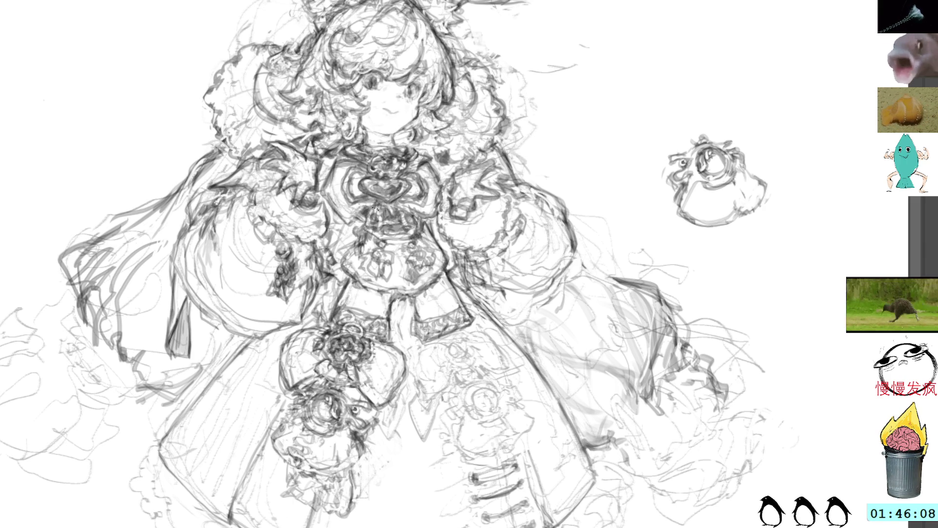
# Draw light vertical pencil lines down the front skirt below the waist, redoing one stroke shorter
pyautogui.moveTo(281, 459)
pyautogui.mouseDown()
pyautogui.moveTo(274, 481)
pyautogui.moveTo(302, 501)
pyautogui.mouseUp()
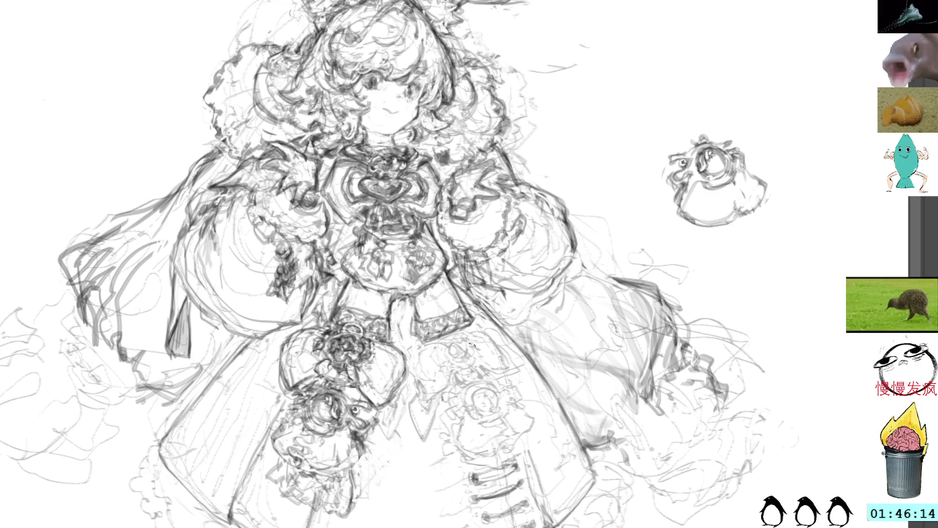
pyautogui.moveTo(461, 325); pyautogui.dragTo(522, 457)
pyautogui.hotkey('ctrl', 'z')
pyautogui.moveTo(474, 354); pyautogui.dragTo(521, 457)
pyautogui.moveTo(512, 425); pyautogui.dragTo(492, 393)
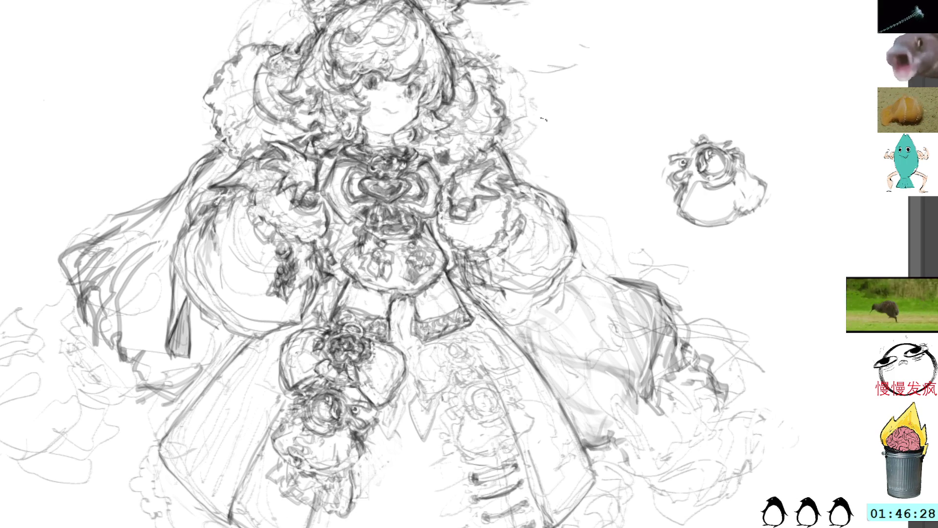
pyautogui.moveTo(391, 294)
pyautogui.mouseDown()
pyautogui.moveTo(353, 273)
pyautogui.moveTo(391, 294)
pyautogui.mouseUp()
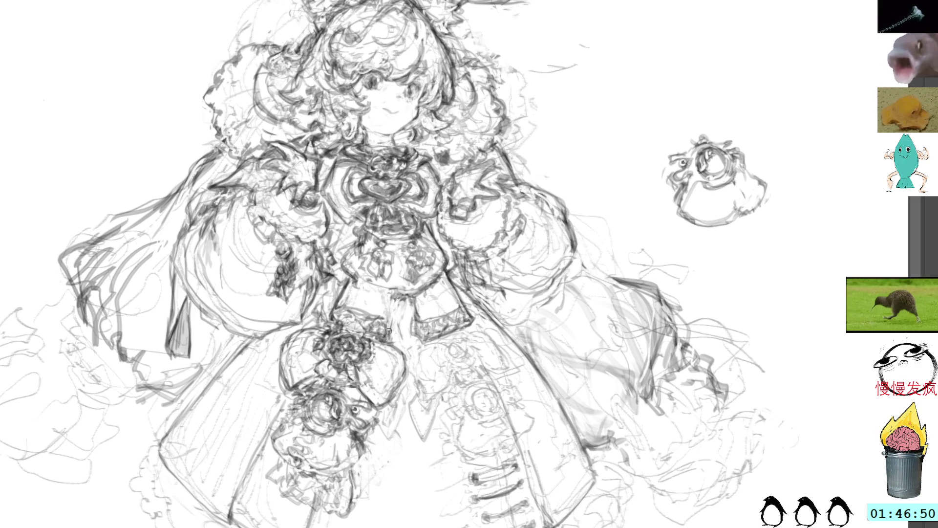
pyautogui.moveTo(393, 298); pyautogui.dragTo(390, 338)
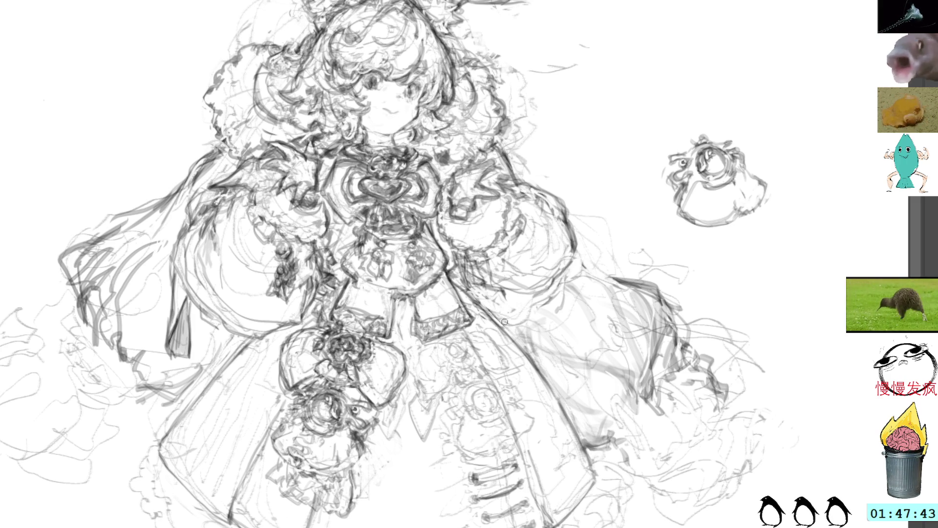
# Shift the loose scribbles left of the gown down beside the hem, then begin selecting the left sleeve
pyautogui.moveTo(598, 184); pyautogui.dragTo(501, 198)
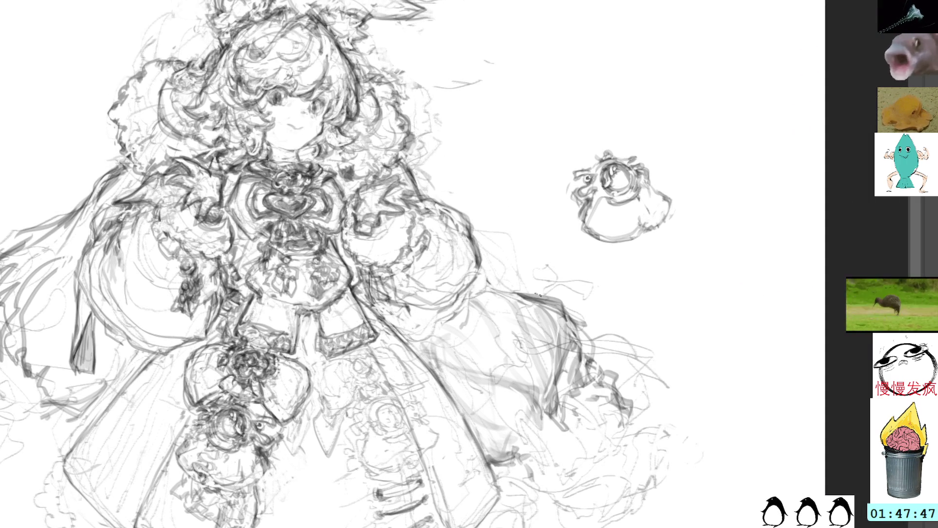
pyautogui.moveTo(520, 237)
pyautogui.mouseDown()
pyautogui.moveTo(587, 134)
pyautogui.moveTo(665, 90)
pyautogui.moveTo(685, 27)
pyautogui.moveTo(614, 151)
pyautogui.moveTo(649, 58)
pyautogui.moveTo(679, 181)
pyautogui.mouseUp()
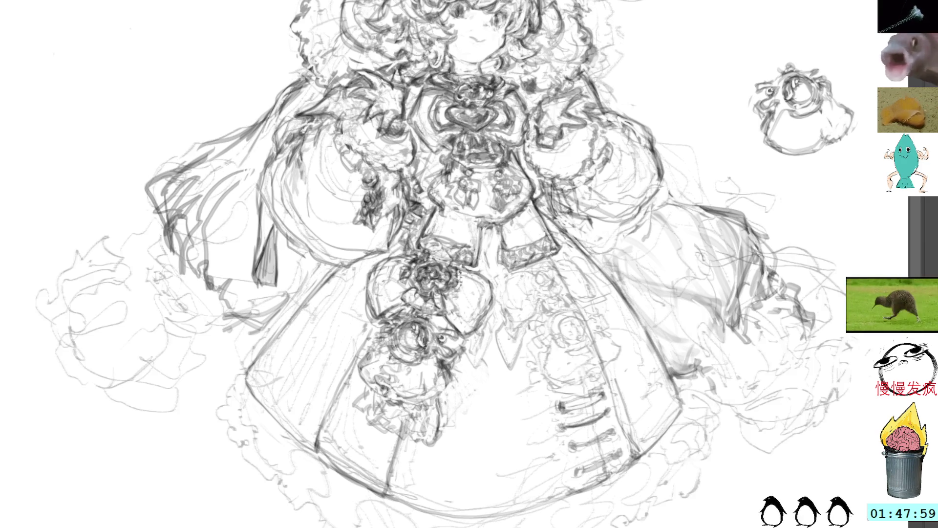
pyautogui.moveTo(200, 387)
pyautogui.mouseDown()
pyautogui.moveTo(229, 316)
pyautogui.moveTo(36, 314)
pyautogui.moveTo(215, 407)
pyautogui.moveTo(210, 412)
pyautogui.mouseUp()
pyautogui.hotkey('ctrl', 't')
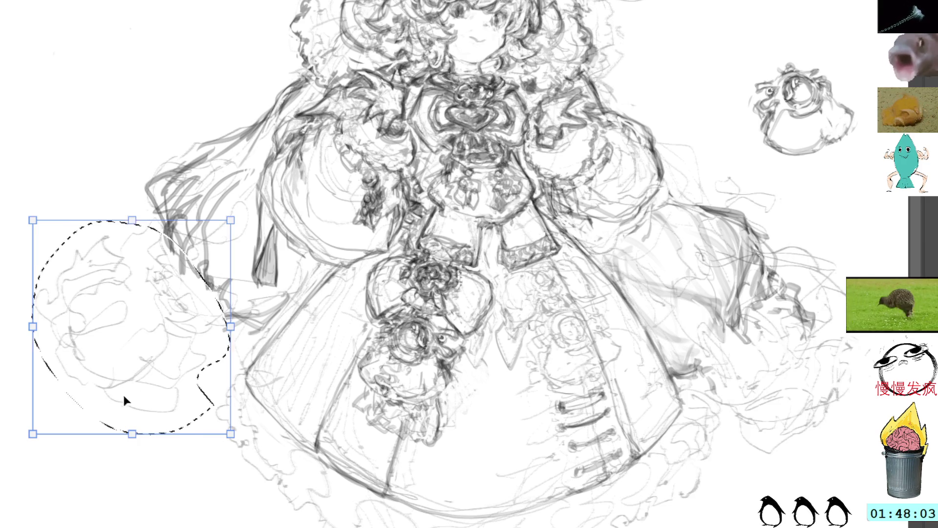
pyautogui.moveTo(167, 385)
pyautogui.mouseDown()
pyautogui.moveTo(187, 442)
pyautogui.moveTo(179, 469)
pyautogui.moveTo(182, 453)
pyautogui.mouseUp()
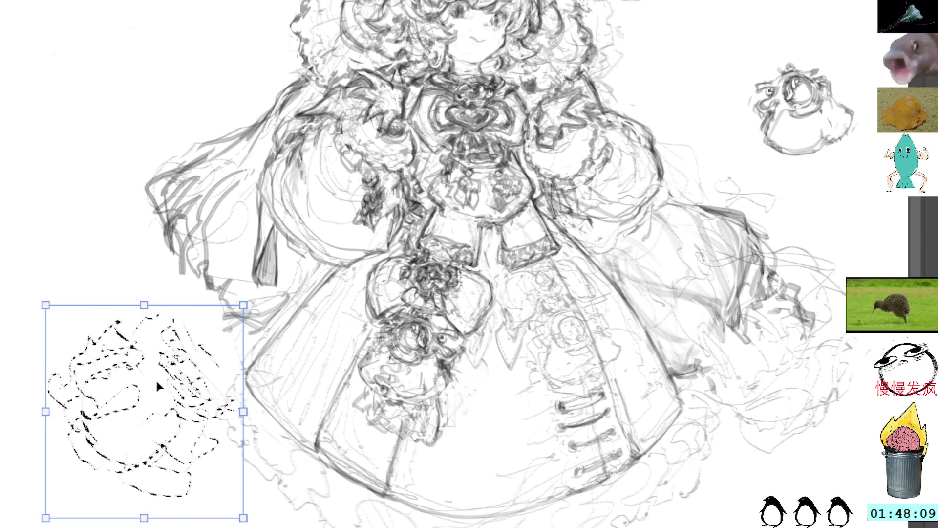
pyautogui.moveTo(158, 386)
pyautogui.mouseDown()
pyautogui.moveTo(191, 392)
pyautogui.moveTo(182, 392)
pyautogui.mouseUp()
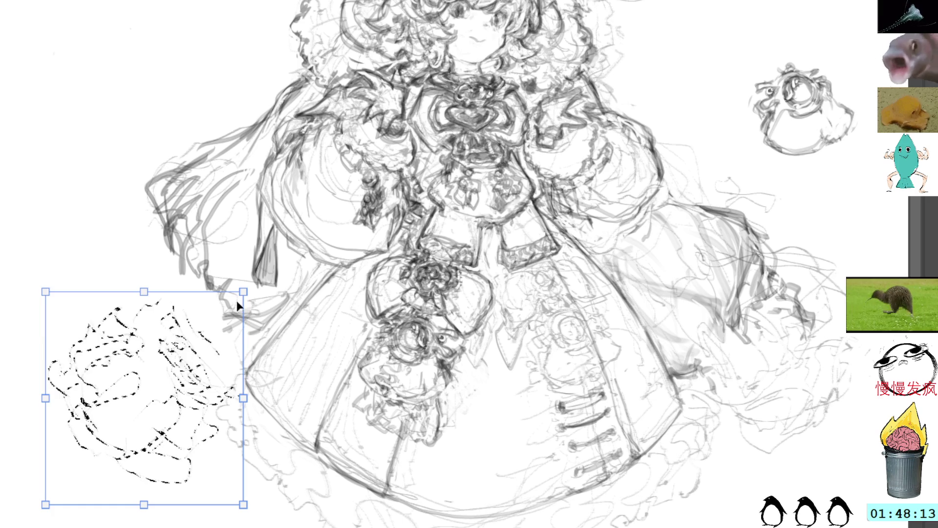
pyautogui.press('Return')
pyautogui.hotkey('ctrl', 'd')
pyautogui.press('b')
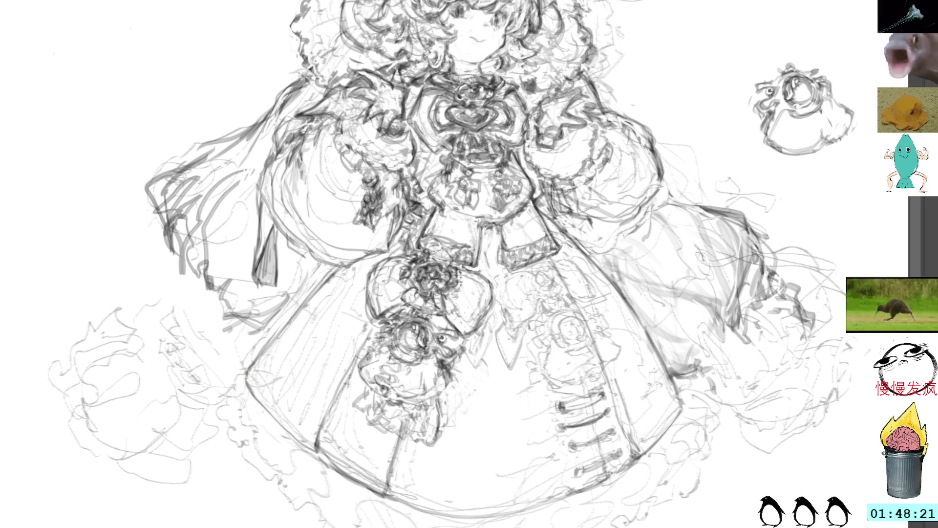
pyautogui.moveTo(215, 268)
pyautogui.mouseDown()
pyautogui.moveTo(215, 234)
pyautogui.moveTo(195, 276)
pyautogui.moveTo(208, 266)
pyautogui.mouseUp()
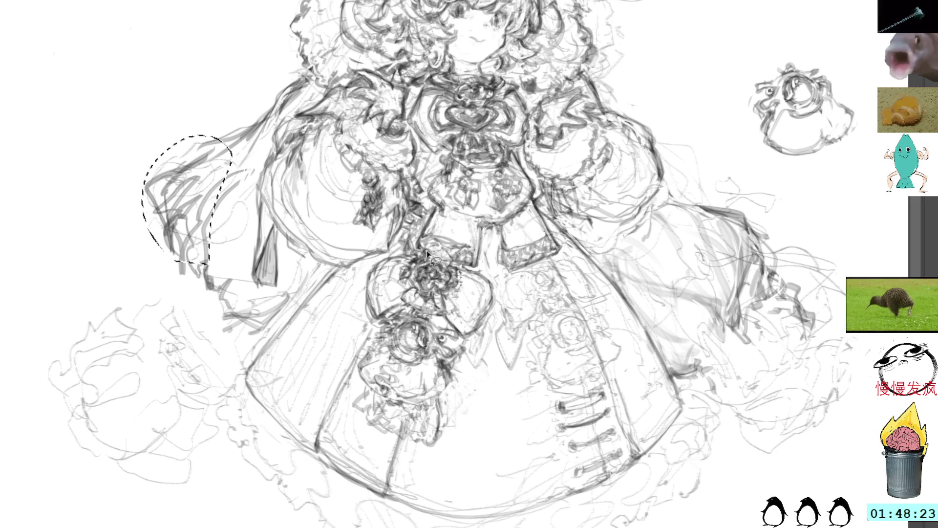
# Erase the old left sleeve strokes and redraw the sleeve with sweeping diagonal strokes
pyautogui.press('Delete')
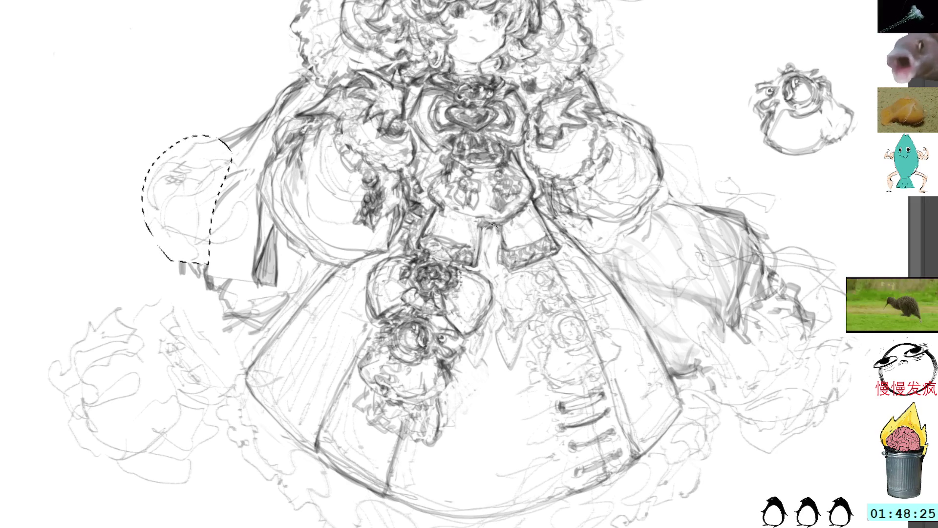
pyautogui.moveTo(493, 224); pyautogui.dragTo(548, 232)
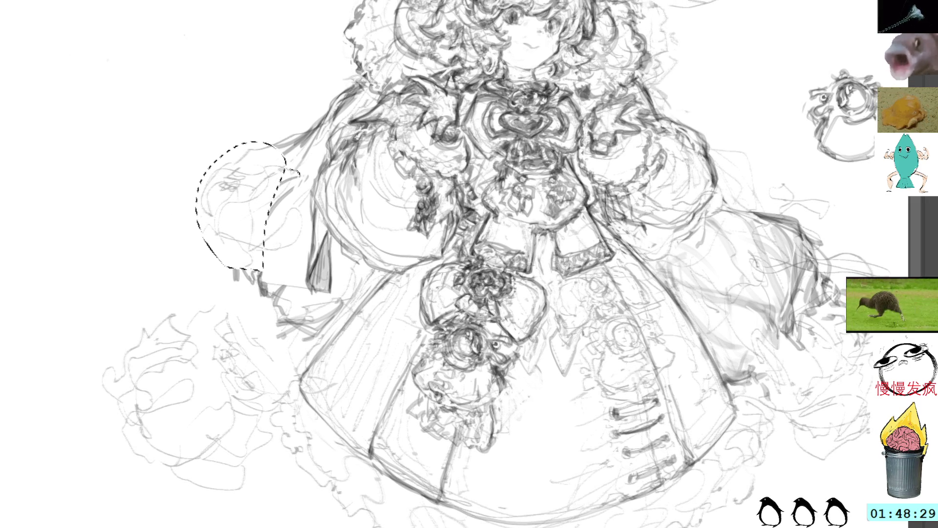
pyautogui.hotkey('ctrl', 'd')
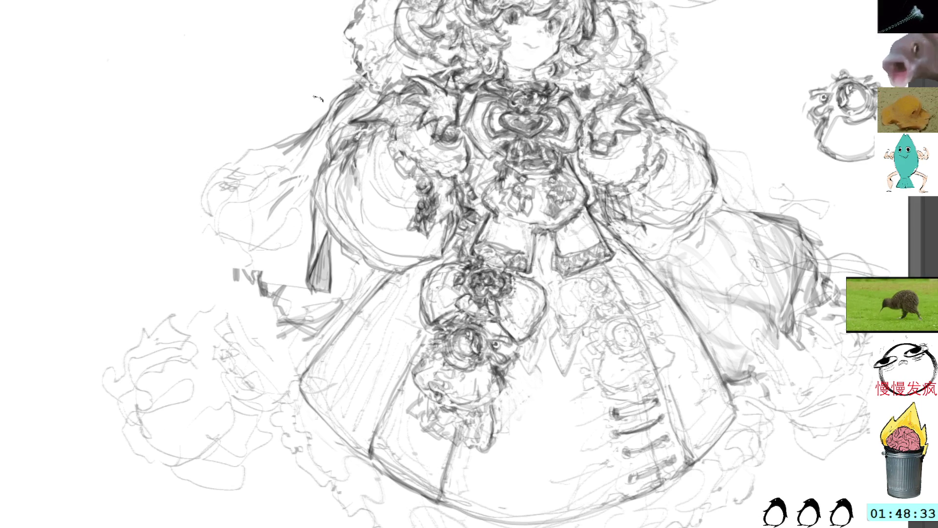
pyautogui.moveTo(315, 125); pyautogui.dragTo(252, 253)
pyautogui.moveTo(316, 130)
pyautogui.mouseDown()
pyautogui.moveTo(313, 152)
pyautogui.moveTo(209, 261)
pyautogui.mouseUp()
pyautogui.moveTo(303, 147)
pyautogui.mouseDown()
pyautogui.moveTo(268, 201)
pyautogui.moveTo(193, 256)
pyautogui.mouseUp()
pyautogui.moveTo(266, 201); pyautogui.dragTo(197, 262)
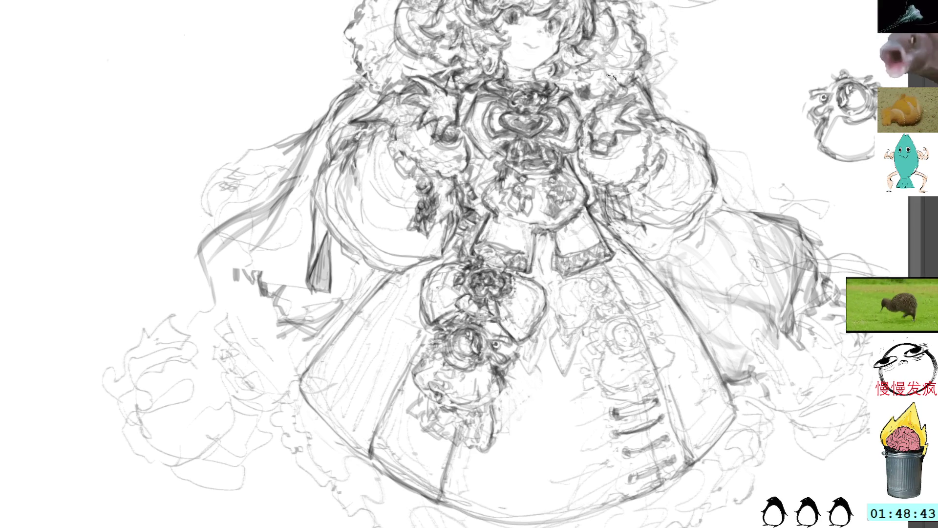
# Clear a stray shoulder selection and lasso the loose strokes beside the hair on the left
pyautogui.moveTo(635, 84)
pyautogui.mouseDown()
pyautogui.moveTo(649, 104)
pyautogui.moveTo(656, 81)
pyautogui.mouseUp()
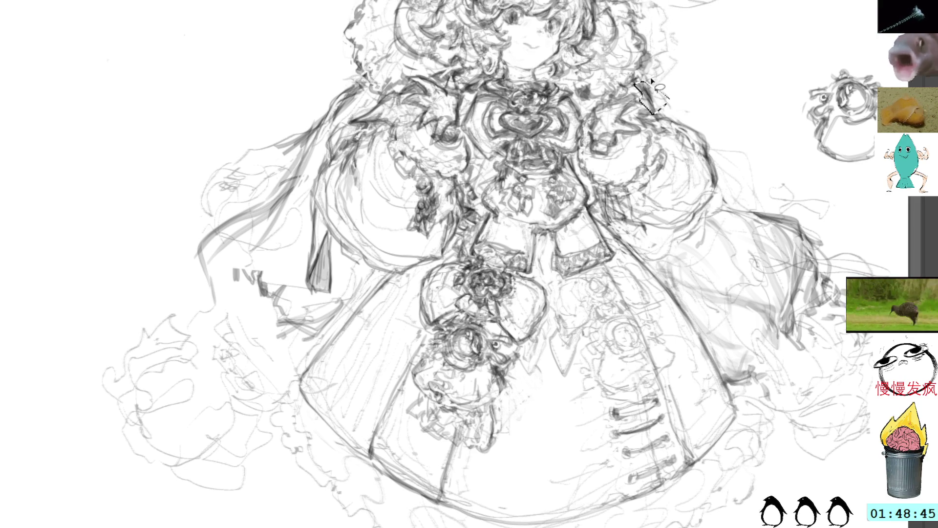
pyautogui.hotkey('ctrl', 'd')
pyautogui.press('b')
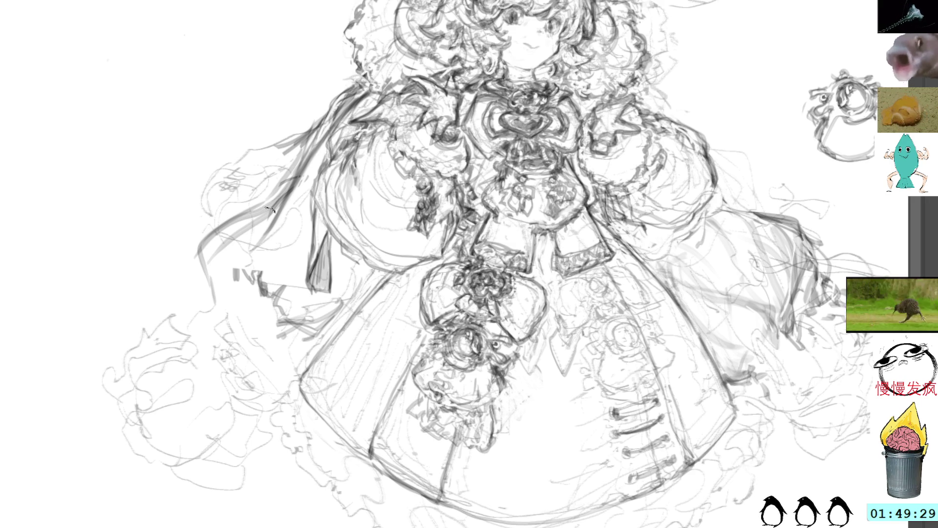
pyautogui.moveTo(320, 159)
pyautogui.mouseDown()
pyautogui.moveTo(342, 137)
pyautogui.moveTo(359, 85)
pyautogui.moveTo(261, 130)
pyautogui.moveTo(279, 178)
pyautogui.mouseUp()
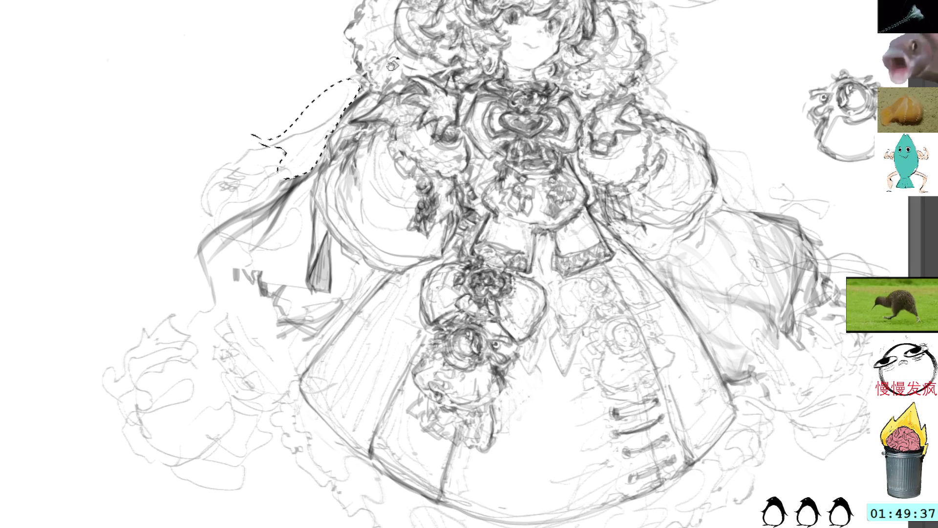
# Bring the left ribbon into view, drop the selection, and sketch new lines down the left sleeve
pyautogui.moveTo(371, 166); pyautogui.dragTo(409, 155)
pyautogui.hotkey('ctrl', 'd')
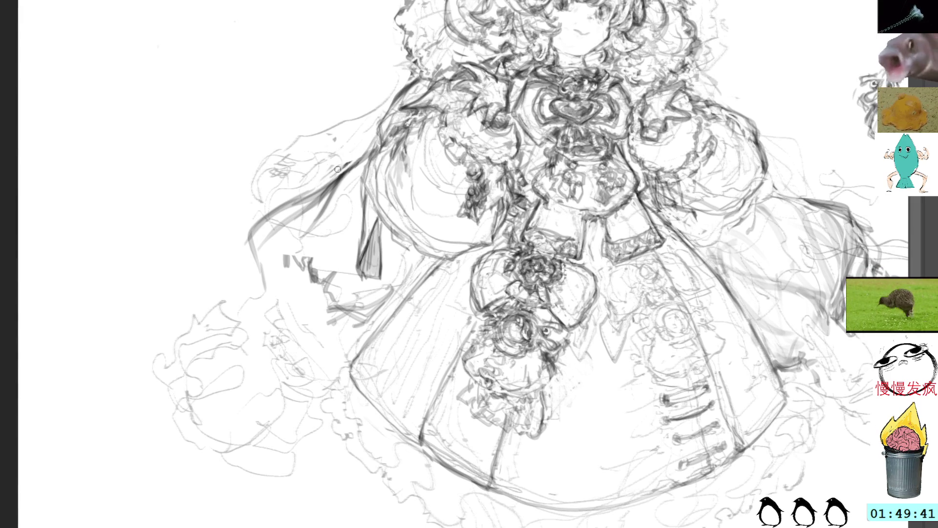
pyautogui.moveTo(327, 180); pyautogui.dragTo(274, 298)
pyautogui.moveTo(271, 255); pyautogui.dragTo(287, 311)
pyautogui.moveTo(373, 175)
pyautogui.mouseDown()
pyautogui.moveTo(294, 322)
pyautogui.moveTo(300, 337)
pyautogui.moveTo(308, 323)
pyautogui.moveTo(322, 351)
pyautogui.moveTo(325, 298)
pyautogui.mouseUp()
# Lasso and delete the messy scribbles on the left sleeve
pyautogui.moveTo(313, 264); pyautogui.dragTo(313, 295)
pyautogui.press('Delete')
pyautogui.hotkey('ctrl', 'd')
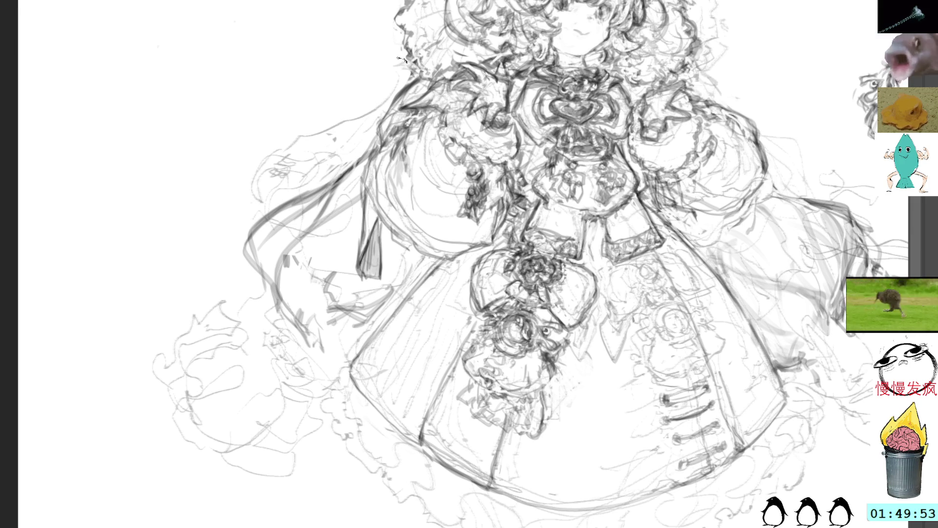
# Redraw the left ribbon curve with darker pencil strokes, undoing one bad stroke
pyautogui.moveTo(253, 233); pyautogui.dragTo(271, 283)
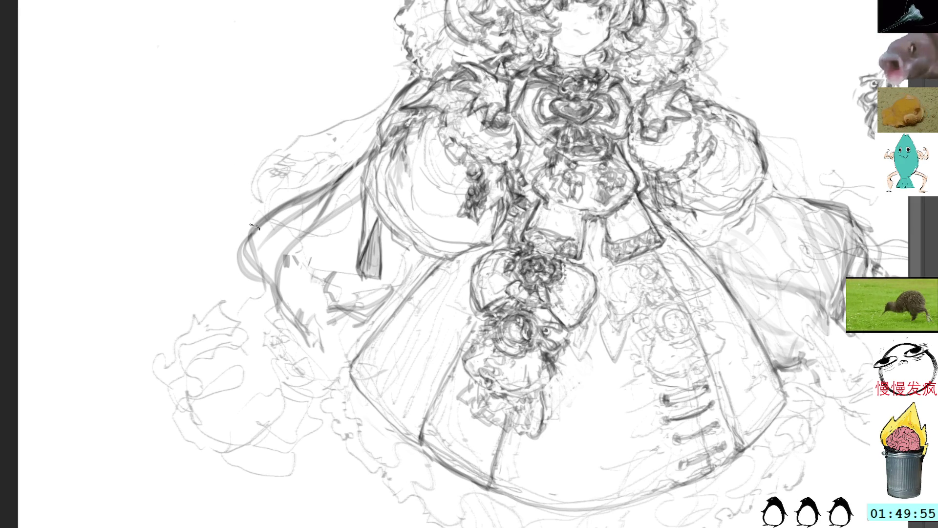
pyautogui.hotkey('ctrl', 'z')
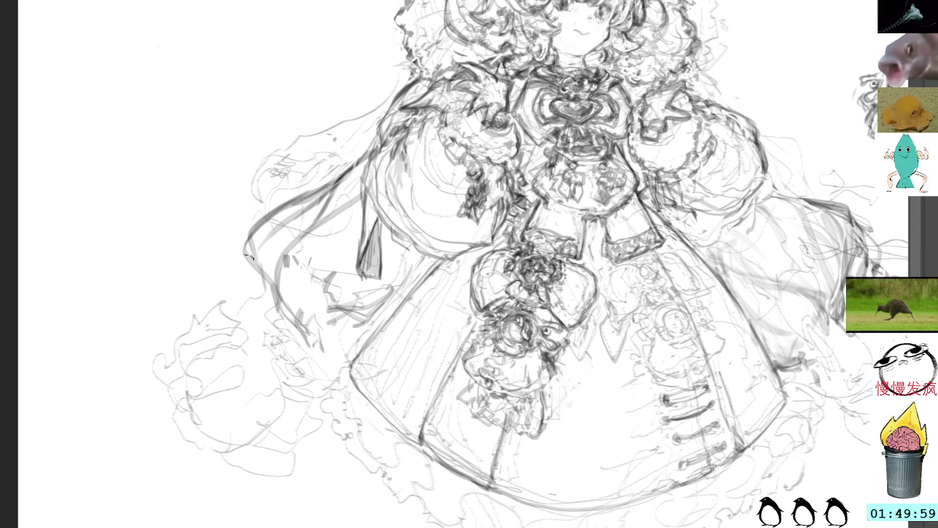
pyautogui.moveTo(263, 291)
pyautogui.mouseDown()
pyautogui.moveTo(279, 313)
pyautogui.moveTo(257, 299)
pyautogui.mouseUp()
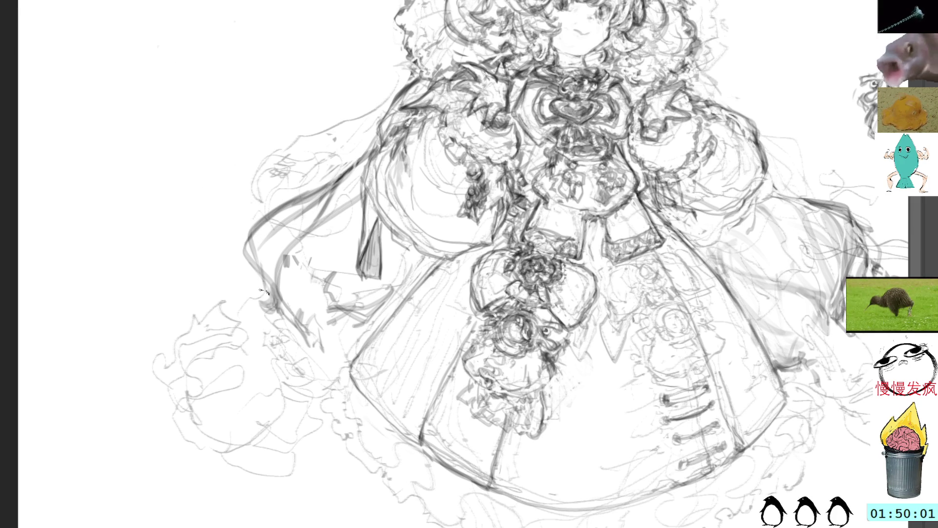
pyautogui.moveTo(252, 253)
pyautogui.mouseDown()
pyautogui.moveTo(279, 308)
pyautogui.moveTo(261, 255)
pyautogui.mouseUp()
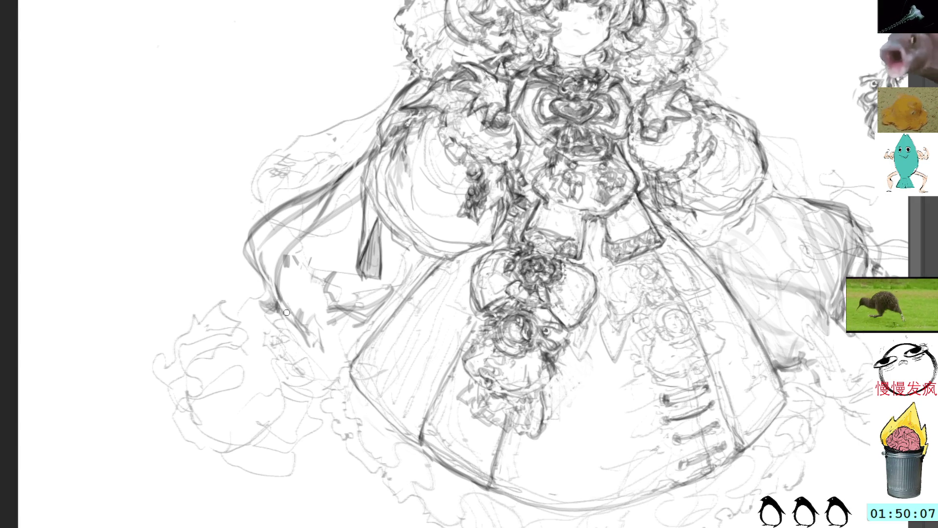
pyautogui.moveTo(251, 249)
pyautogui.mouseDown()
pyautogui.moveTo(249, 263)
pyautogui.moveTo(256, 229)
pyautogui.moveTo(288, 211)
pyautogui.moveTo(273, 288)
pyautogui.moveTo(281, 322)
pyautogui.moveTo(256, 272)
pyautogui.mouseUp()
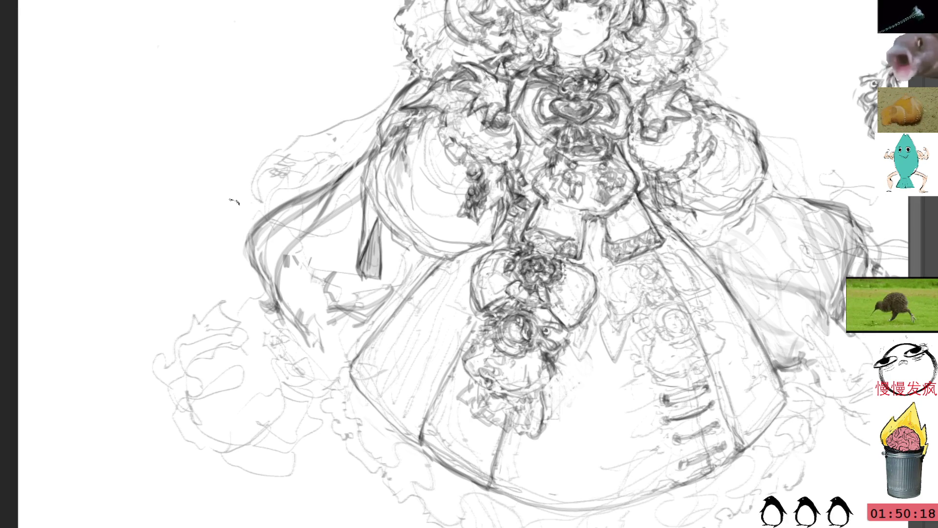
pyautogui.moveTo(724, 69); pyautogui.dragTo(662, 109)
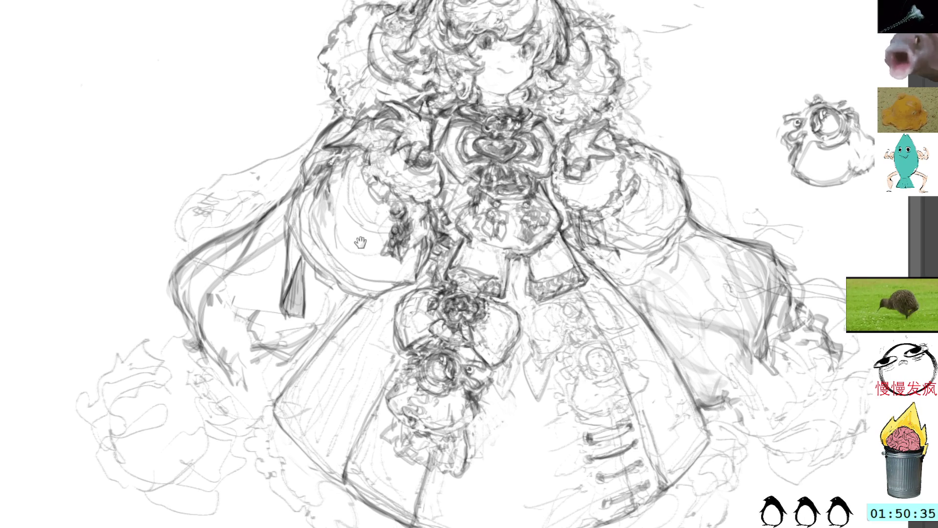
# Shade the lower-left flowers and skirt edge with dark diagonal pencil strokes
pyautogui.moveTo(356, 230)
pyautogui.mouseDown()
pyautogui.moveTo(422, 215)
pyautogui.moveTo(395, 174)
pyautogui.mouseUp()
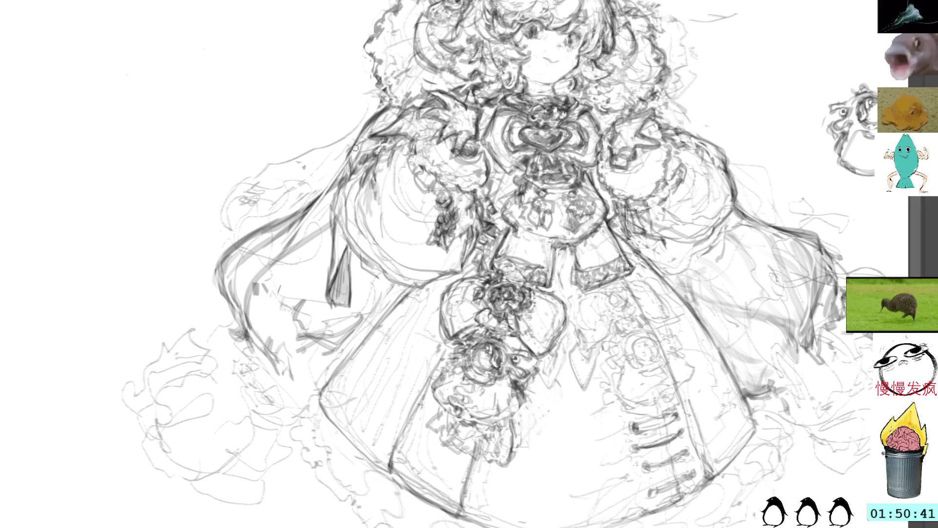
pyautogui.moveTo(237, 371); pyautogui.dragTo(256, 397)
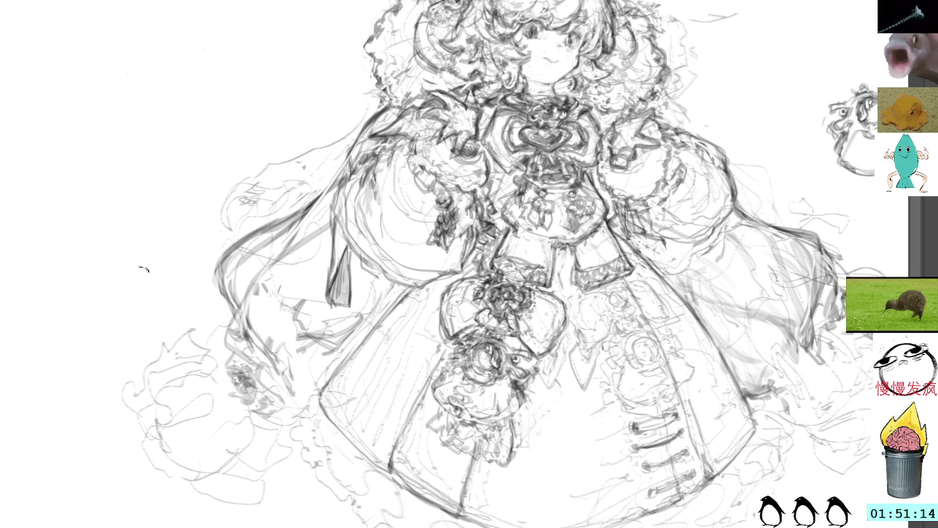
pyautogui.moveTo(251, 402); pyautogui.dragTo(274, 407)
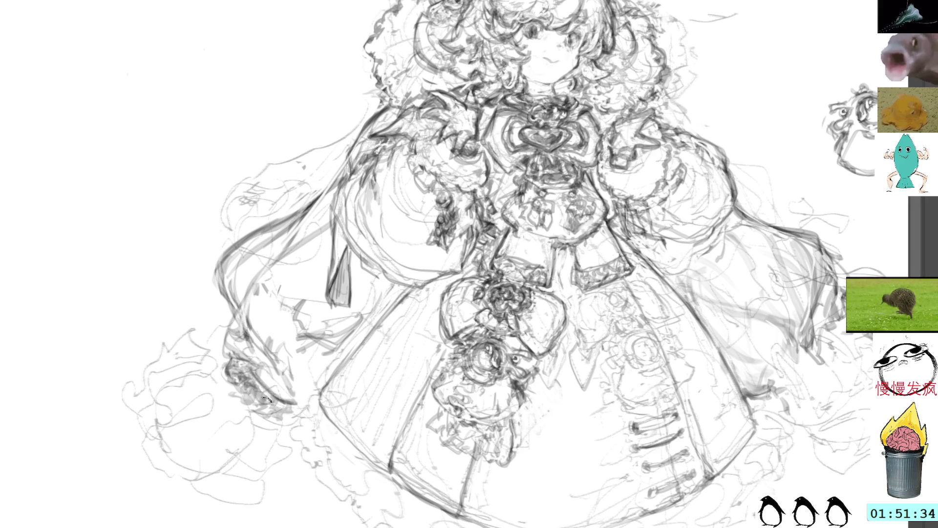
pyautogui.moveTo(253, 378)
pyautogui.mouseDown()
pyautogui.moveTo(298, 408)
pyautogui.moveTo(284, 420)
pyautogui.moveTo(295, 415)
pyautogui.mouseUp()
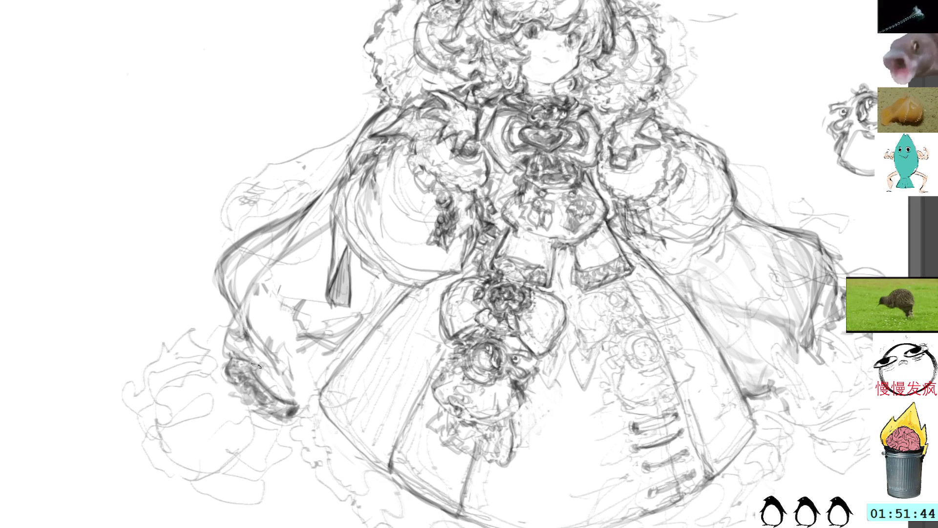
pyautogui.scroll(2, 274, 325)
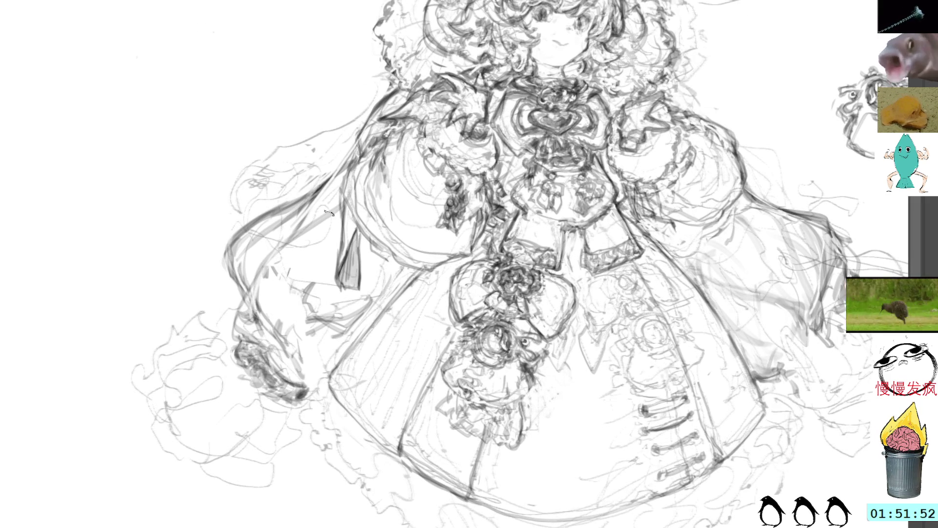
pyautogui.moveTo(421, 203)
pyautogui.mouseDown()
pyautogui.moveTo(399, 242)
pyautogui.moveTo(351, 169)
pyautogui.mouseUp()
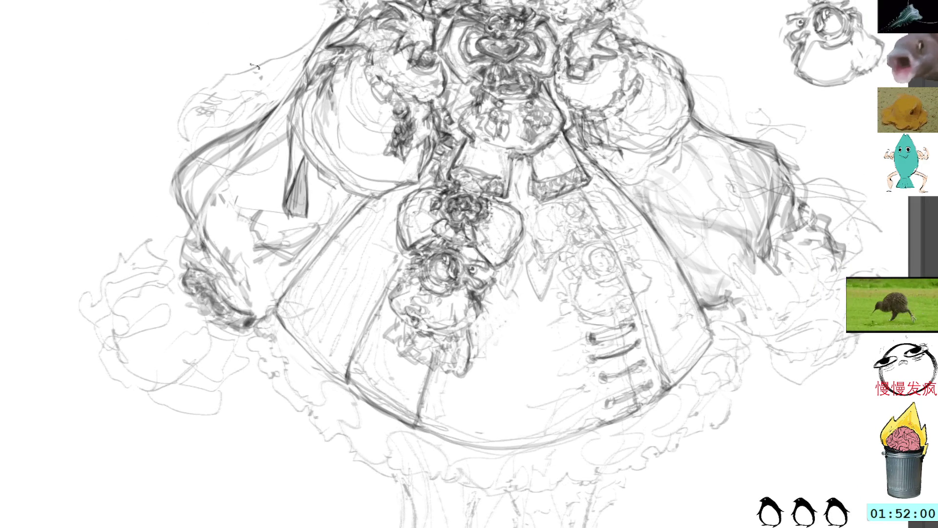
# Lighten faint strokes in the bodice, clearing a stray small selection
pyautogui.moveTo(542, 229)
pyautogui.mouseDown()
pyautogui.moveTo(437, 236)
pyautogui.moveTo(398, 264)
pyautogui.moveTo(373, 317)
pyautogui.moveTo(407, 227)
pyautogui.mouseUp()
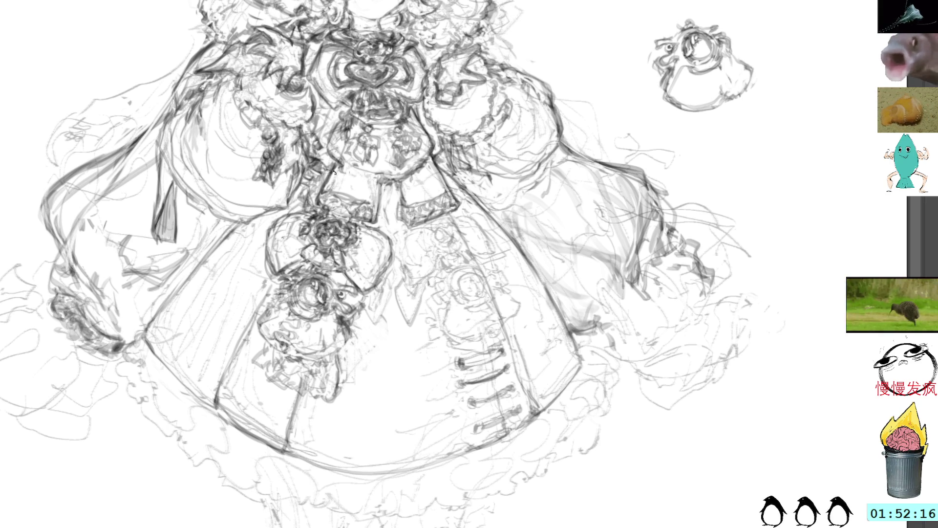
pyautogui.moveTo(422, 167)
pyautogui.mouseDown()
pyautogui.moveTo(434, 178)
pyautogui.moveTo(408, 188)
pyautogui.moveTo(417, 168)
pyautogui.mouseUp()
pyautogui.hotkey('ctrl', 'd')
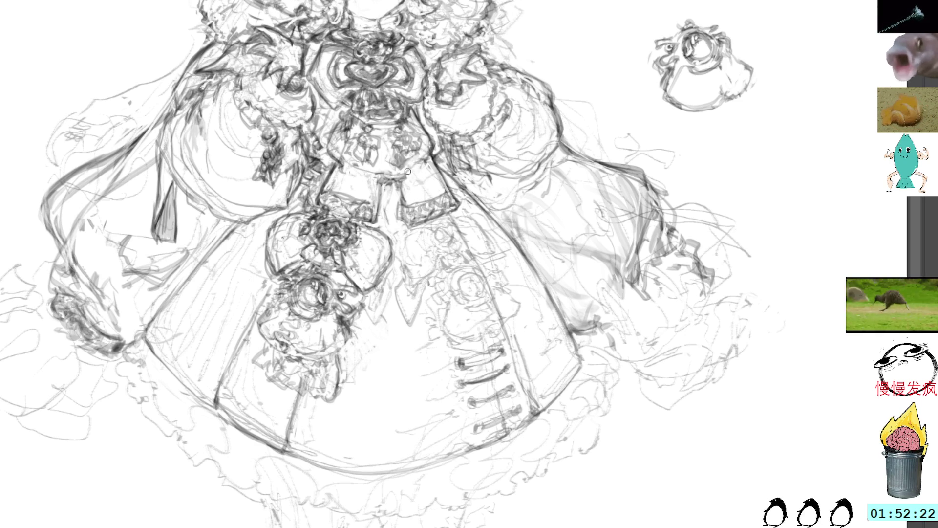
pyautogui.moveTo(405, 179); pyautogui.dragTo(380, 178)
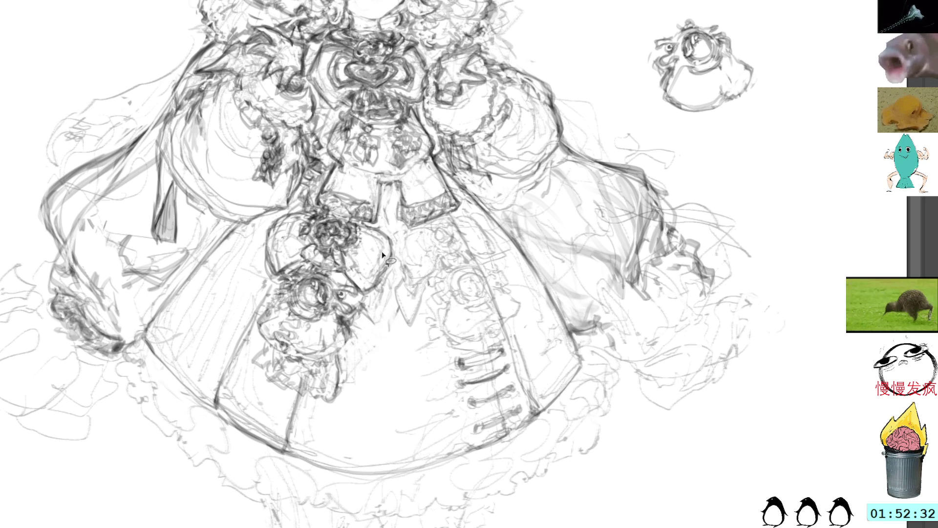
pyautogui.moveTo(399, 282)
pyautogui.mouseDown()
pyautogui.moveTo(396, 301)
pyautogui.moveTo(413, 320)
pyautogui.moveTo(427, 290)
pyautogui.moveTo(423, 256)
pyautogui.mouseUp()
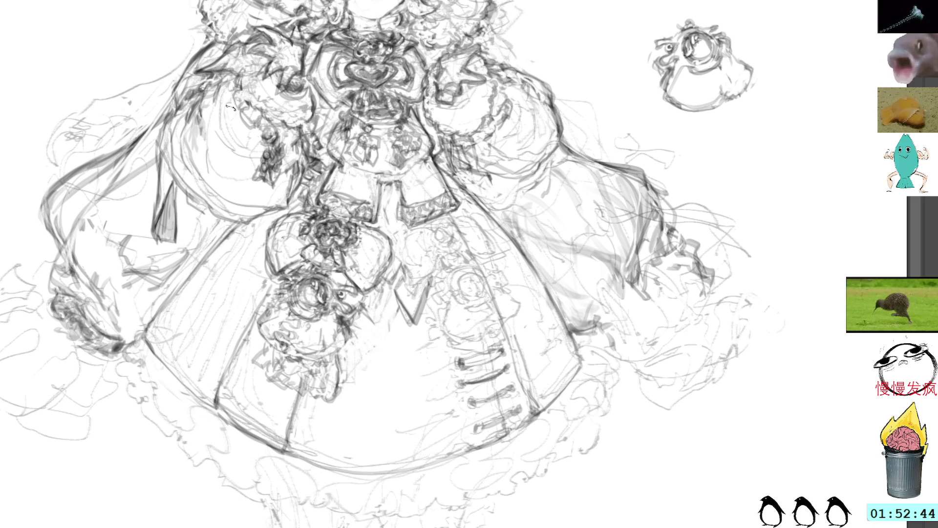
# Sketch the left sleeve cuff's sides, lower edge and tip, undoing one stray stroke
pyautogui.moveTo(131, 338)
pyautogui.mouseDown()
pyautogui.moveTo(128, 356)
pyautogui.moveTo(139, 347)
pyautogui.moveTo(122, 367)
pyautogui.moveTo(134, 373)
pyautogui.mouseUp()
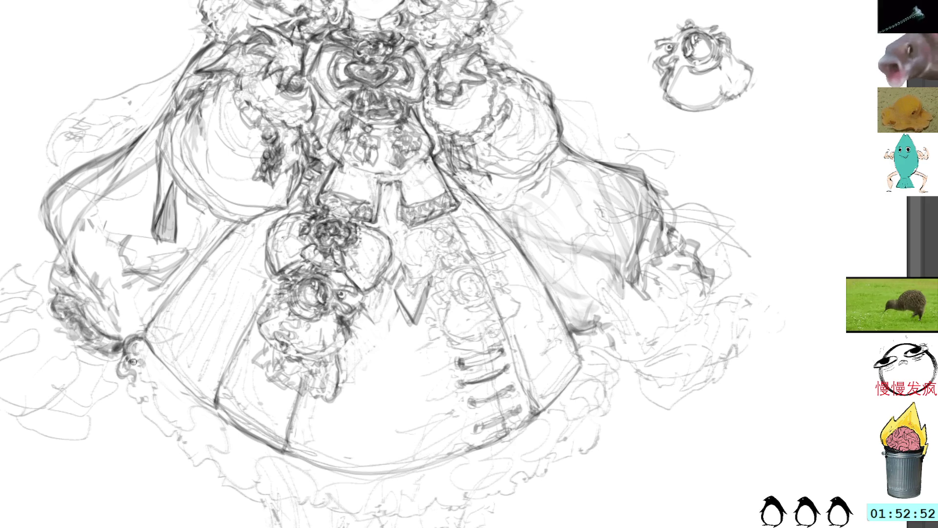
pyautogui.moveTo(145, 339)
pyautogui.mouseDown()
pyautogui.moveTo(130, 384)
pyautogui.moveTo(152, 420)
pyautogui.mouseUp()
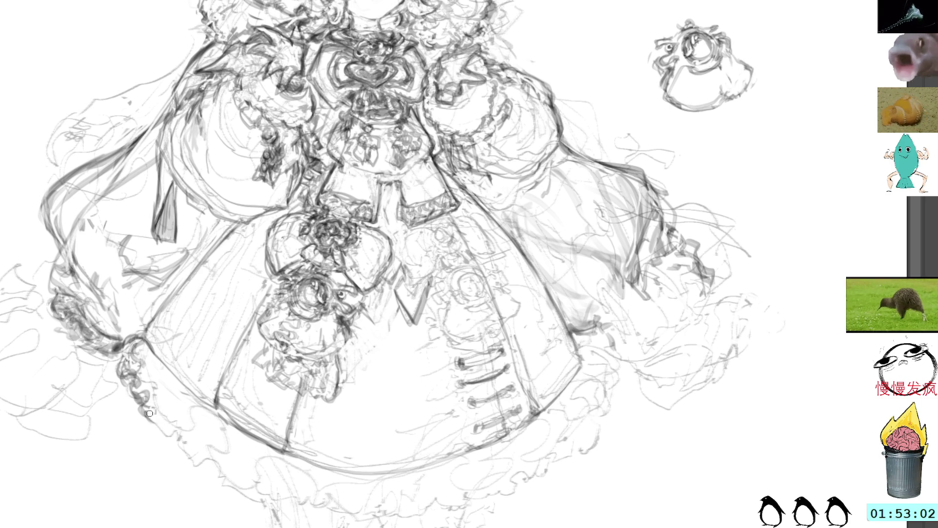
pyautogui.moveTo(149, 420)
pyautogui.mouseDown()
pyautogui.moveTo(182, 438)
pyautogui.moveTo(158, 426)
pyautogui.moveTo(177, 419)
pyautogui.mouseUp()
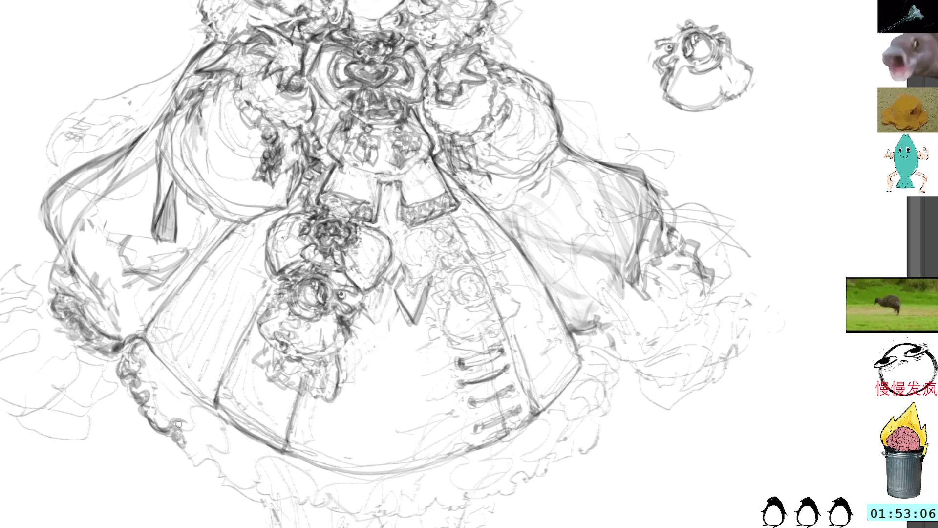
pyautogui.moveTo(146, 374)
pyautogui.mouseDown()
pyautogui.moveTo(161, 372)
pyautogui.moveTo(157, 356)
pyautogui.moveTo(175, 376)
pyautogui.mouseUp()
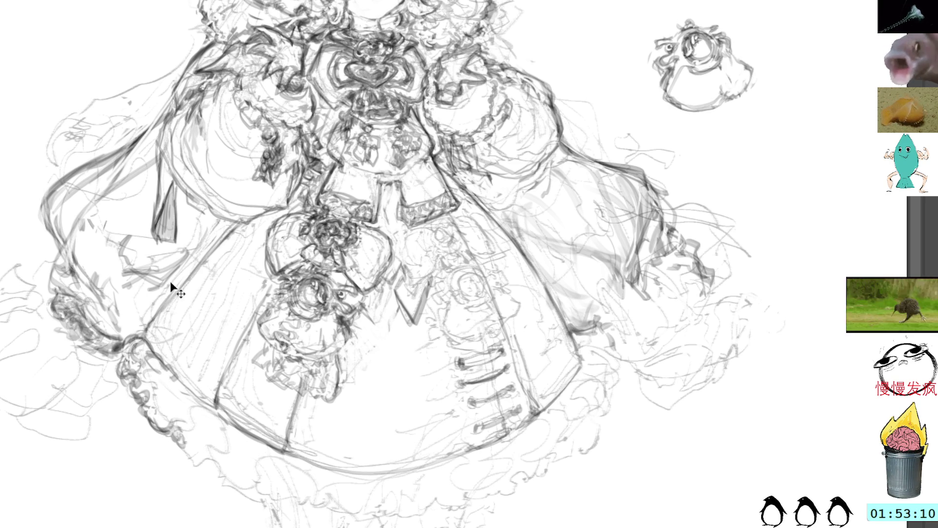
pyautogui.hotkey('ctrl', 'z')
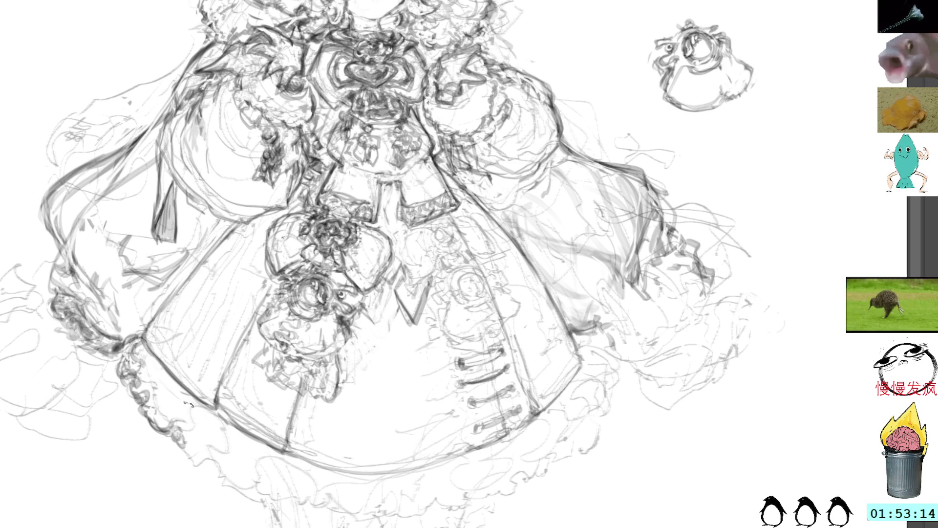
pyautogui.moveTo(201, 460); pyautogui.dragTo(256, 477)
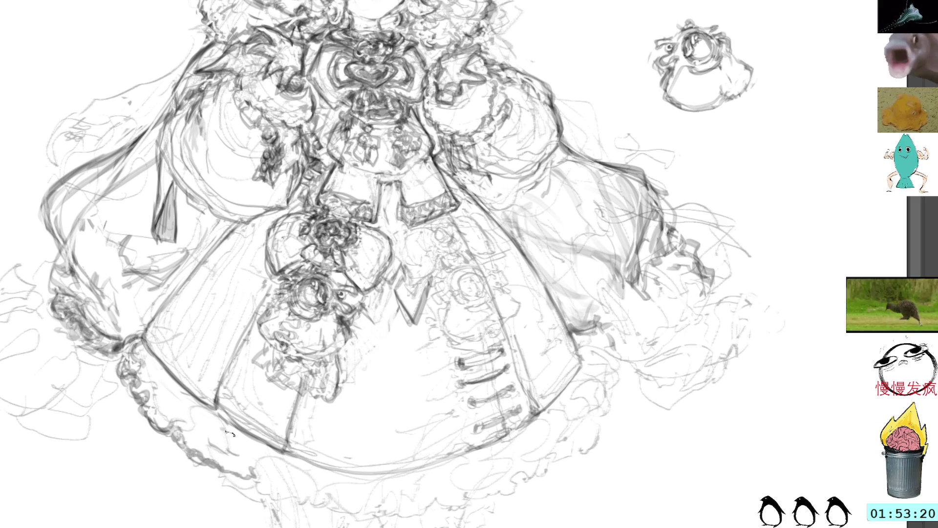
# Rotate the view and draw firmer outline strokes along the skirt's right and upper-right edge
pyautogui.moveTo(599, 269); pyautogui.dragTo(560, 156)
pyautogui.moveTo(638, 230); pyautogui.dragTo(631, 190)
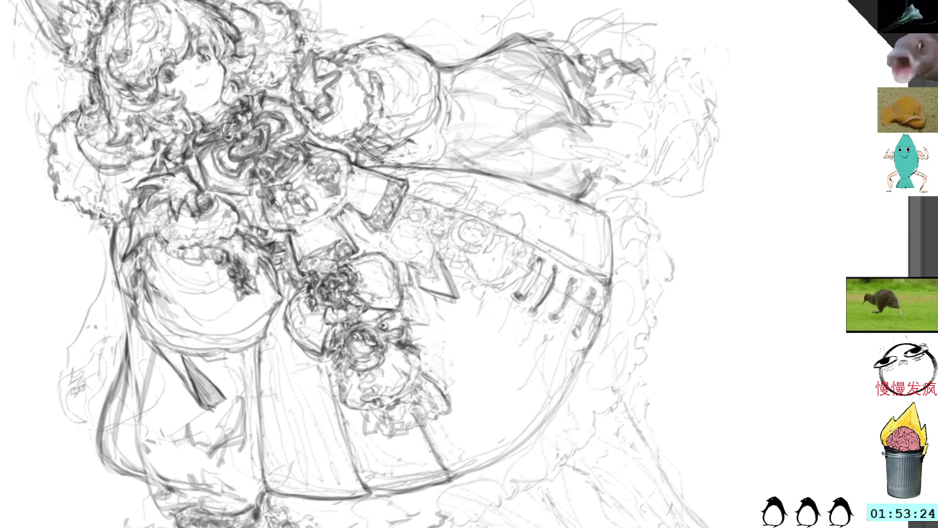
pyautogui.moveTo(624, 202)
pyautogui.mouseDown()
pyautogui.moveTo(635, 146)
pyautogui.moveTo(576, 159)
pyautogui.mouseUp()
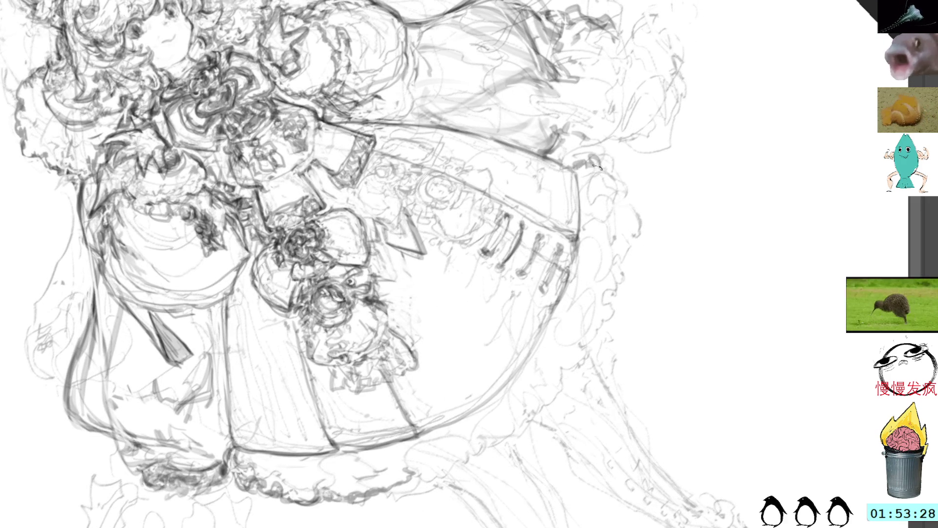
pyautogui.moveTo(593, 166)
pyautogui.mouseDown()
pyautogui.moveTo(616, 184)
pyautogui.moveTo(586, 171)
pyautogui.moveTo(597, 161)
pyautogui.moveTo(593, 171)
pyautogui.moveTo(617, 191)
pyautogui.moveTo(618, 235)
pyautogui.moveTo(628, 142)
pyautogui.moveTo(597, 175)
pyautogui.moveTo(604, 172)
pyautogui.moveTo(613, 205)
pyautogui.moveTo(617, 257)
pyautogui.moveTo(606, 249)
pyautogui.mouseUp()
pyautogui.moveTo(543, 128); pyautogui.dragTo(551, 153)
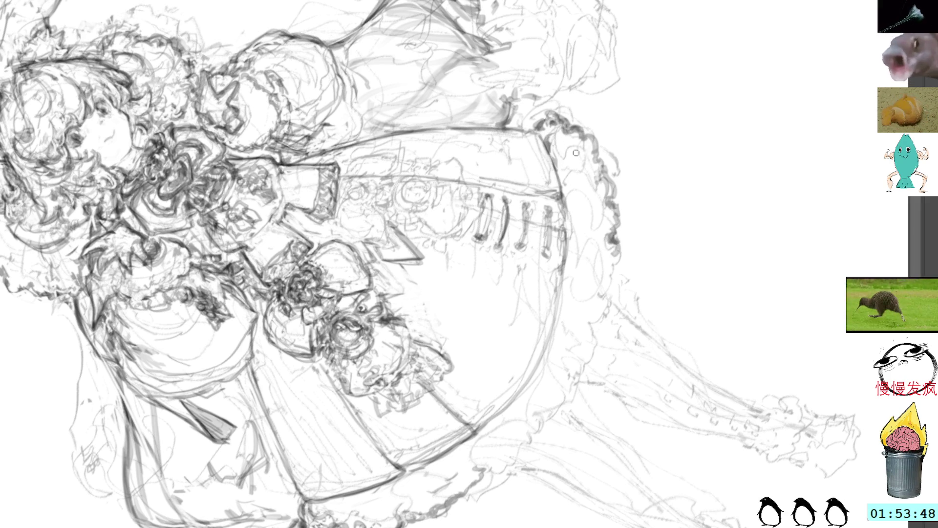
# Draw beaded trim down the skirt's edge and darken the ruffle along the lower hem
pyautogui.press('Delete')
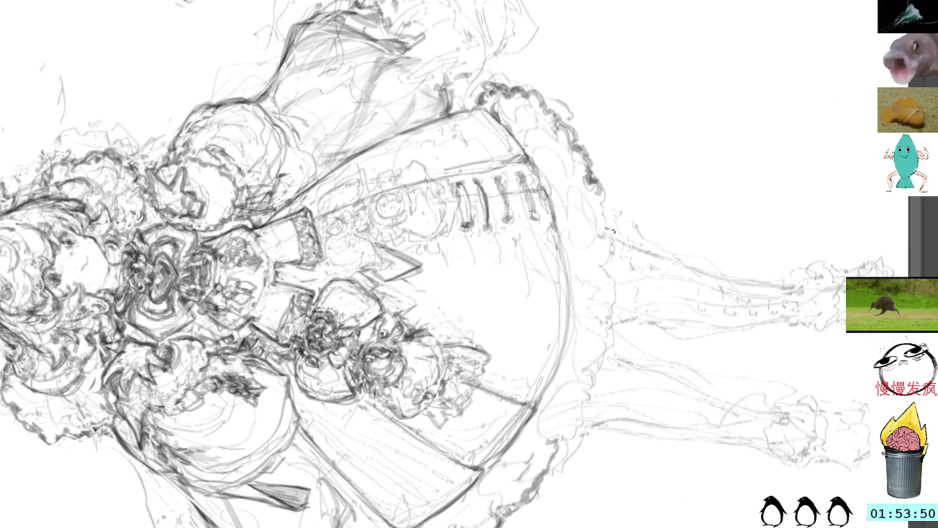
pyautogui.moveTo(610, 229); pyautogui.dragTo(608, 190)
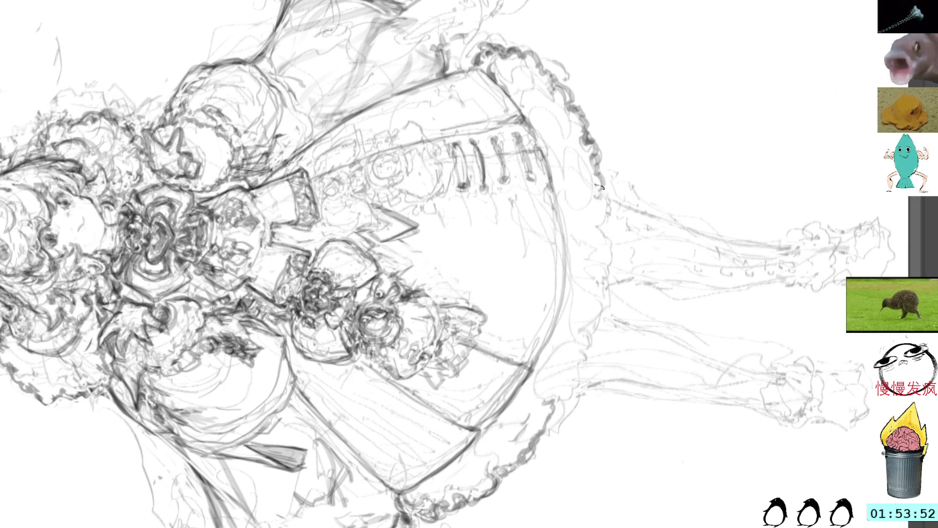
pyautogui.moveTo(604, 211)
pyautogui.mouseDown()
pyautogui.moveTo(606, 283)
pyautogui.moveTo(592, 300)
pyautogui.mouseUp()
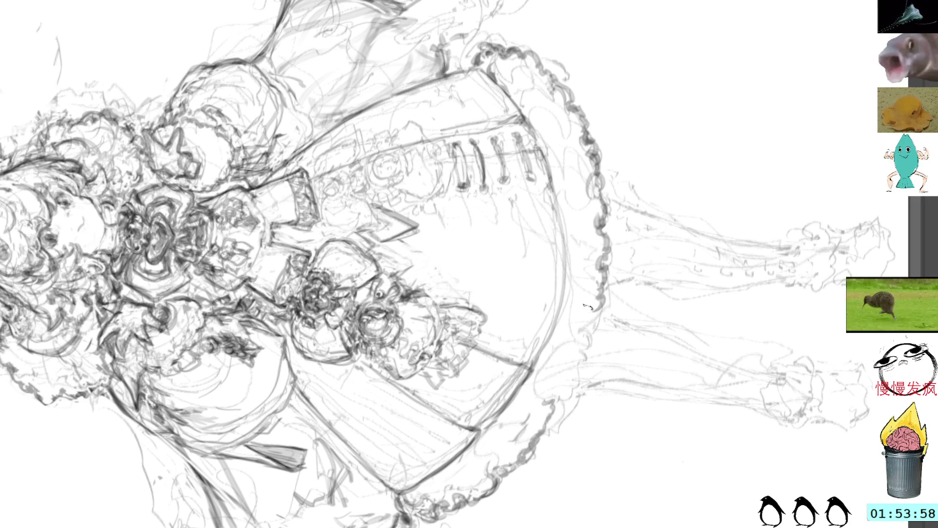
pyautogui.moveTo(540, 435)
pyautogui.mouseDown()
pyautogui.moveTo(555, 416)
pyautogui.moveTo(538, 432)
pyautogui.mouseUp()
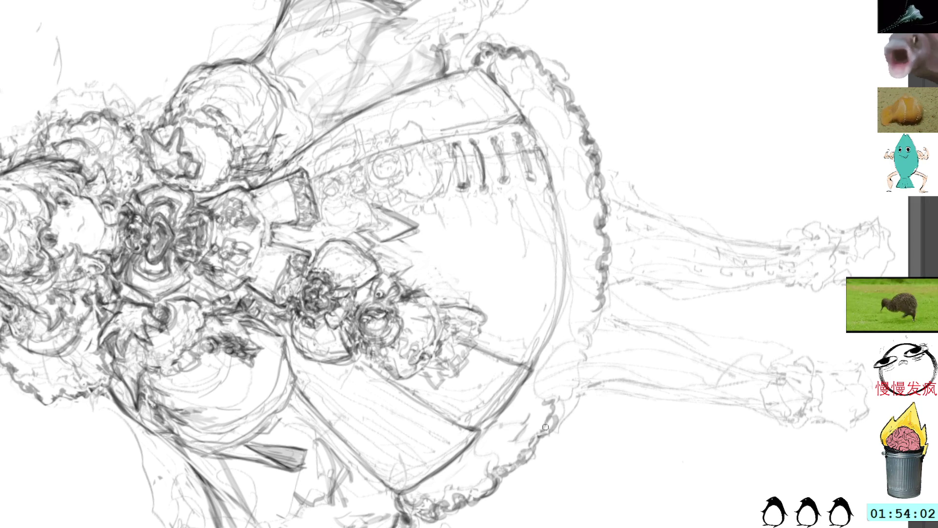
pyautogui.moveTo(565, 396); pyautogui.dragTo(568, 402)
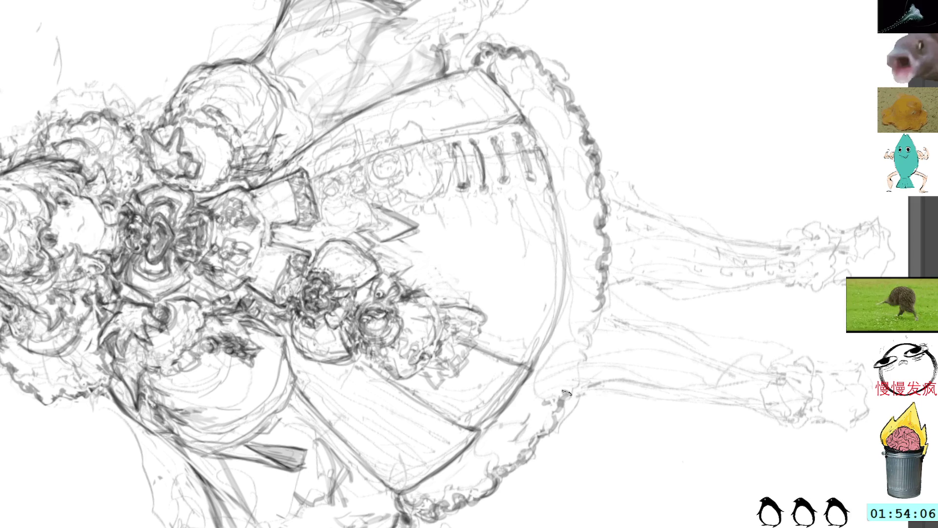
pyautogui.moveTo(645, 220)
pyautogui.mouseDown()
pyautogui.moveTo(623, 210)
pyautogui.moveTo(604, 217)
pyautogui.mouseUp()
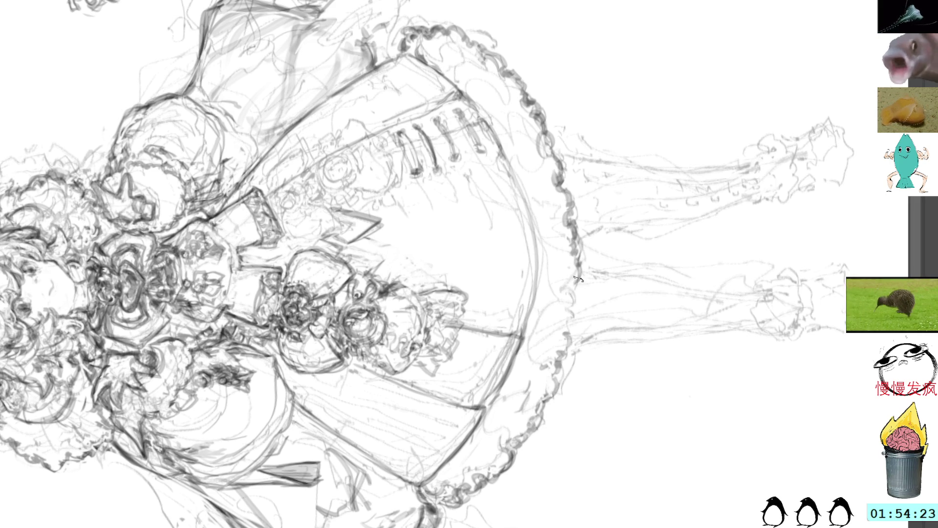
pyautogui.moveTo(576, 304); pyautogui.dragTo(554, 394)
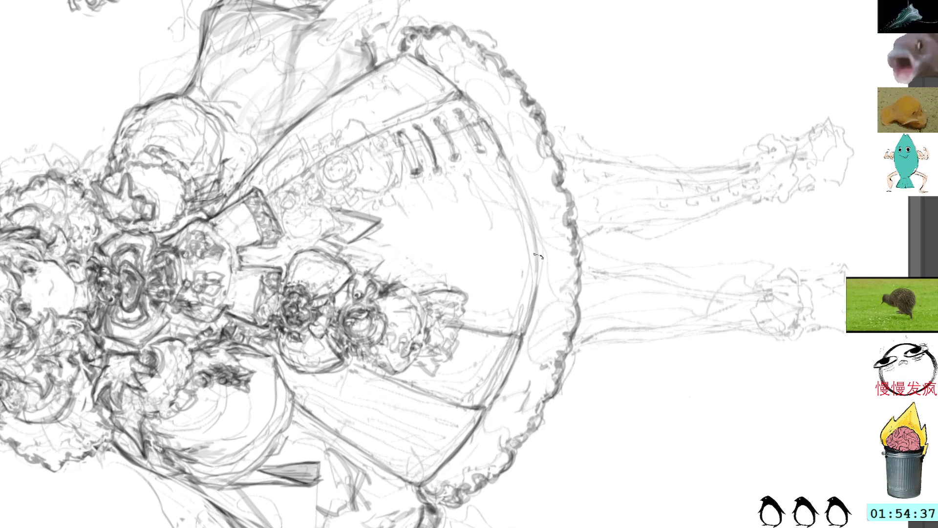
pyautogui.moveTo(618, 142)
pyautogui.mouseDown()
pyautogui.moveTo(611, 235)
pyautogui.moveTo(578, 317)
pyautogui.mouseUp()
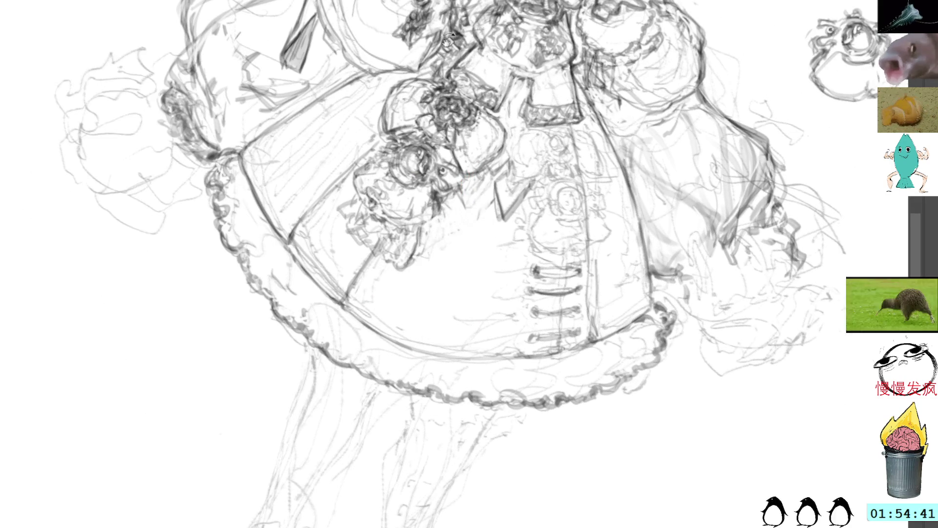
# Straighten and zoom in on the gown, then add small pencil marks in the bouquet
pyautogui.moveTo(484, 77)
pyautogui.mouseDown()
pyautogui.moveTo(520, 13)
pyautogui.moveTo(599, 231)
pyautogui.mouseUp()
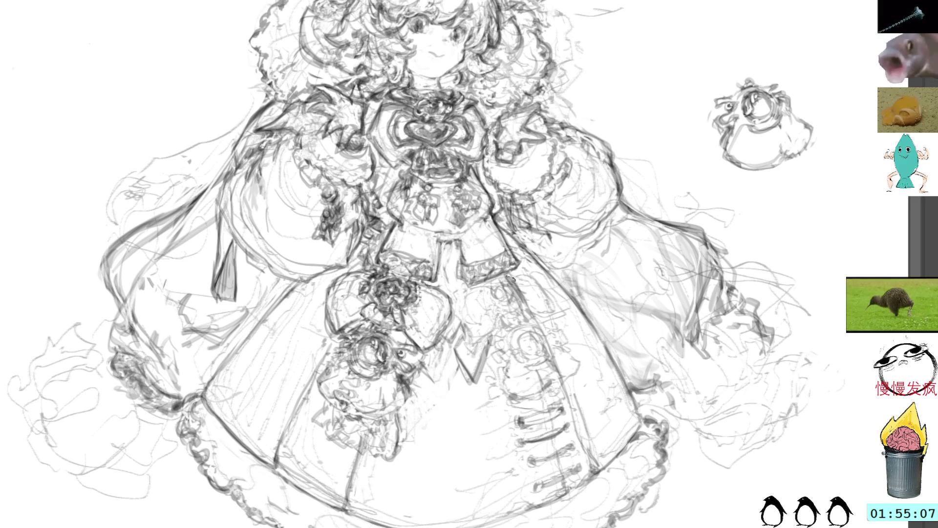
pyautogui.moveTo(349, 348); pyautogui.dragTo(365, 356)
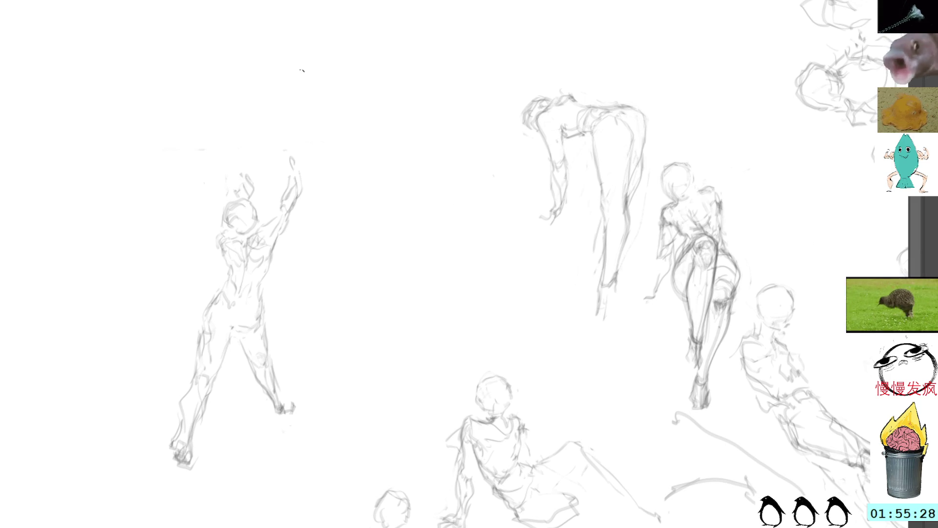
# Move the arms-raised standing figure lower, then begin curved strokes for a new gesture figure
pyautogui.moveTo(294, 130)
pyautogui.mouseDown()
pyautogui.moveTo(268, 128)
pyautogui.moveTo(241, 486)
pyautogui.moveTo(348, 145)
pyautogui.moveTo(315, 300)
pyautogui.moveTo(335, 429)
pyautogui.mouseUp()
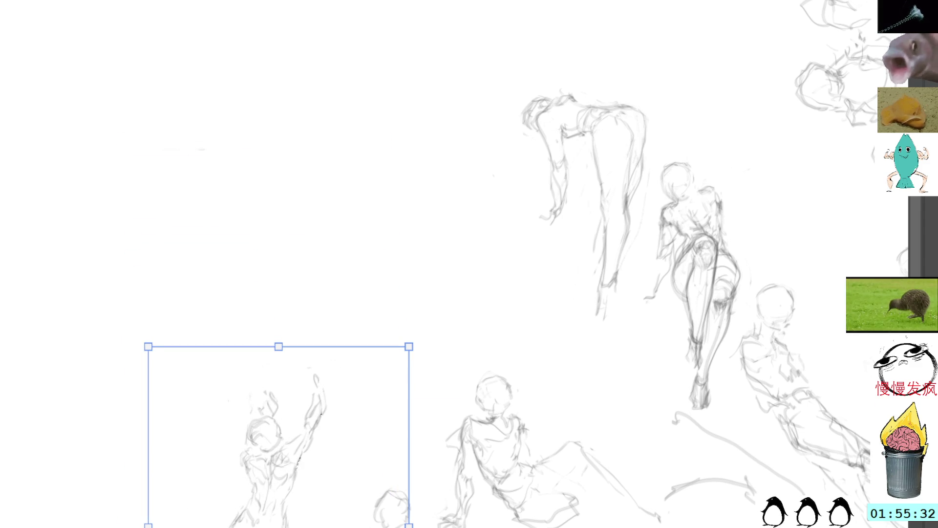
pyautogui.press('Return')
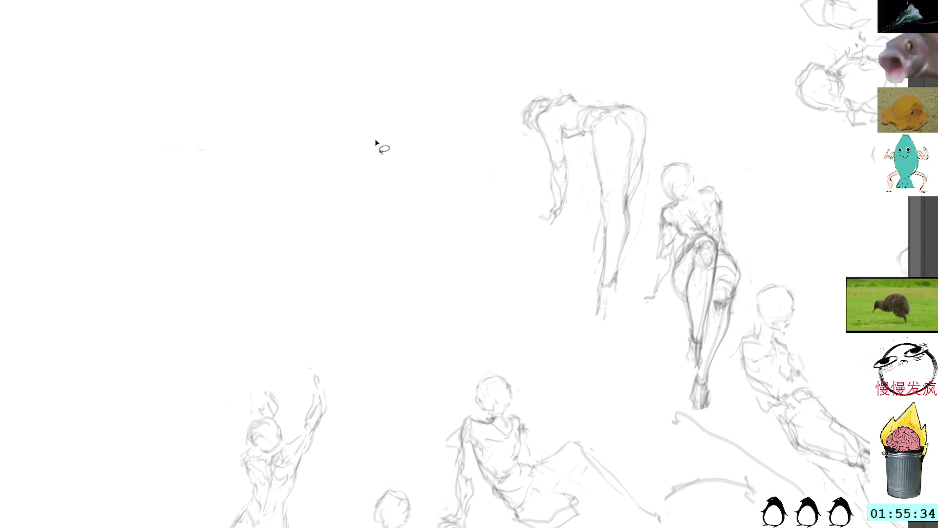
pyautogui.moveTo(315, 100)
pyautogui.mouseDown()
pyautogui.moveTo(400, 153)
pyautogui.moveTo(400, 203)
pyautogui.mouseUp()
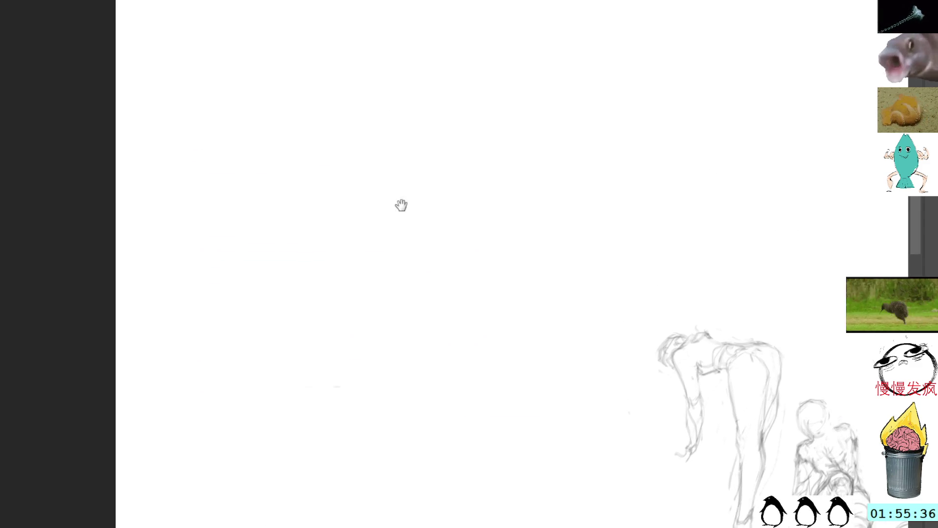
pyautogui.moveTo(393, 298)
pyautogui.mouseDown()
pyautogui.moveTo(419, 155)
pyautogui.moveTo(436, 145)
pyautogui.moveTo(436, 358)
pyautogui.mouseUp()
pyautogui.moveTo(339, 238)
pyautogui.mouseDown()
pyautogui.moveTo(322, 261)
pyautogui.moveTo(333, 309)
pyautogui.mouseUp()
pyautogui.moveTo(320, 275)
pyautogui.mouseDown()
pyautogui.moveTo(323, 318)
pyautogui.moveTo(348, 350)
pyautogui.moveTo(349, 282)
pyautogui.moveTo(374, 279)
pyautogui.moveTo(417, 313)
pyautogui.mouseUp()
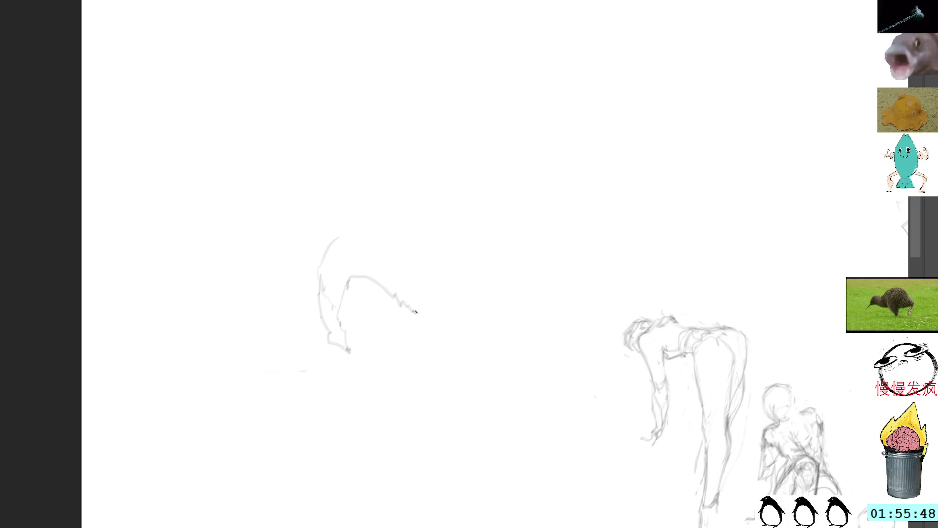
# Erase the rough sketch and draw a new figure's head, neck and torso contours
pyautogui.moveTo(370, 221)
pyautogui.mouseDown()
pyautogui.moveTo(335, 221)
pyautogui.moveTo(446, 331)
pyautogui.moveTo(440, 323)
pyautogui.mouseUp()
pyautogui.press('Delete')
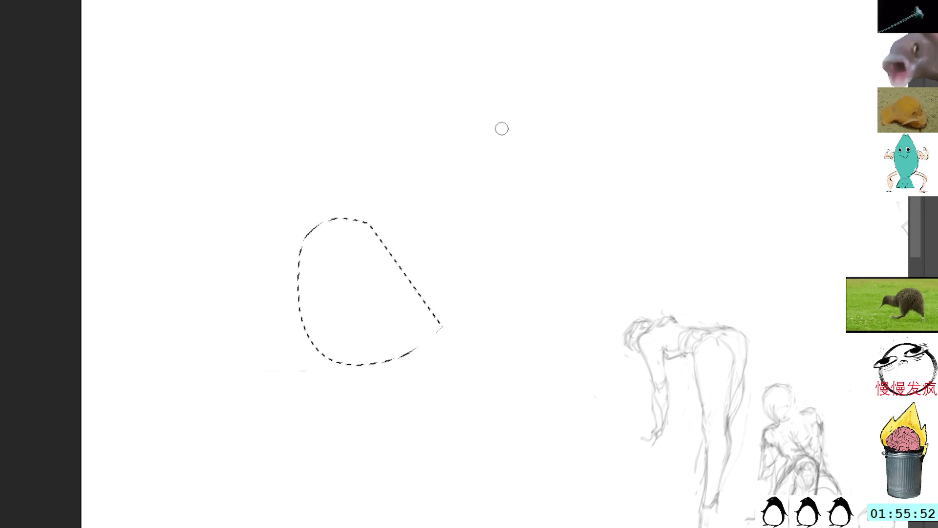
pyautogui.hotkey('ctrl', 'd')
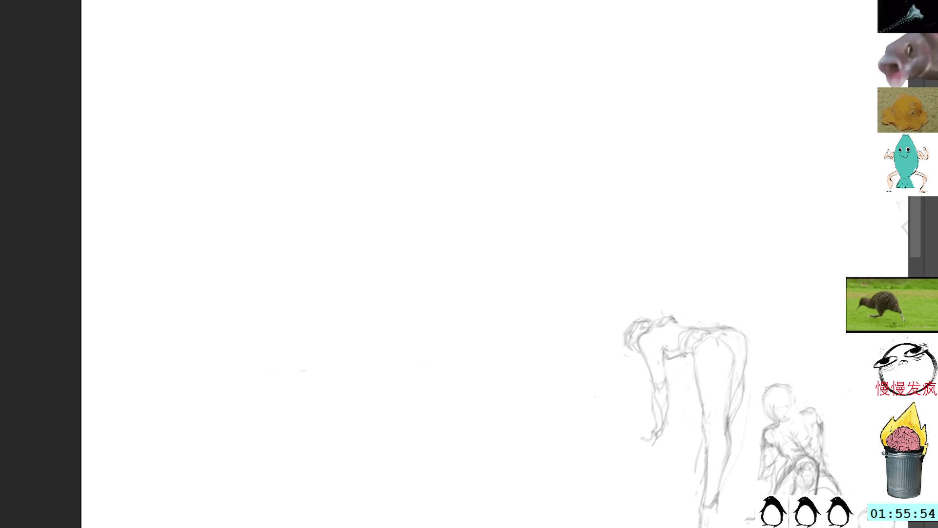
pyautogui.moveTo(401, 194)
pyautogui.mouseDown()
pyautogui.moveTo(394, 172)
pyautogui.moveTo(425, 163)
pyautogui.moveTo(411, 198)
pyautogui.moveTo(413, 154)
pyautogui.moveTo(430, 166)
pyautogui.moveTo(426, 184)
pyautogui.moveTo(402, 187)
pyautogui.moveTo(416, 190)
pyautogui.moveTo(424, 215)
pyautogui.moveTo(452, 197)
pyautogui.moveTo(445, 188)
pyautogui.mouseUp()
pyautogui.moveTo(430, 219)
pyautogui.mouseDown()
pyautogui.moveTo(425, 232)
pyautogui.moveTo(447, 237)
pyautogui.moveTo(459, 223)
pyautogui.moveTo(403, 287)
pyautogui.mouseUp()
pyautogui.moveTo(475, 235); pyautogui.dragTo(408, 421)
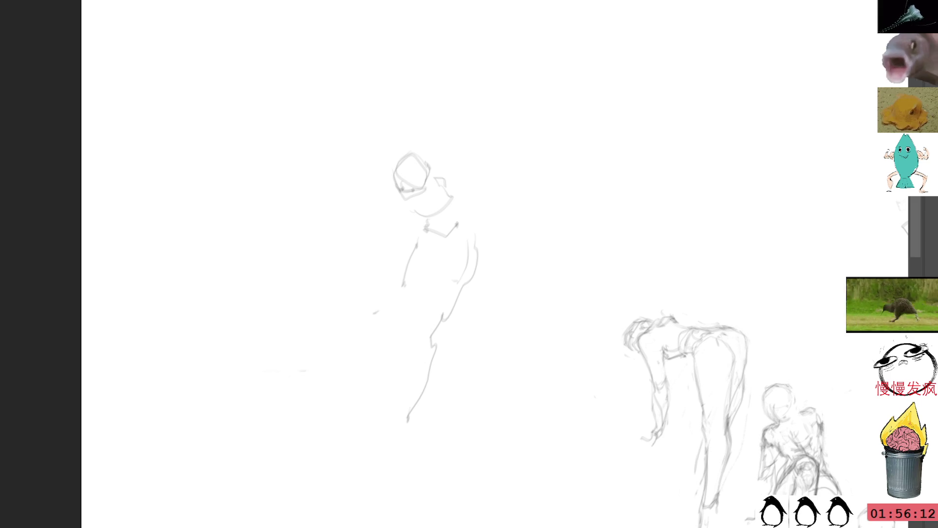
# Rough in the figure's shoulders, left arm, chest V-line and hip-to-leg line
pyautogui.moveTo(447, 191)
pyautogui.mouseDown()
pyautogui.moveTo(468, 197)
pyautogui.moveTo(447, 211)
pyautogui.moveTo(467, 216)
pyautogui.moveTo(446, 200)
pyautogui.moveTo(491, 224)
pyautogui.mouseUp()
pyautogui.moveTo(459, 193)
pyautogui.mouseDown()
pyautogui.moveTo(447, 207)
pyautogui.moveTo(462, 215)
pyautogui.mouseUp()
pyautogui.moveTo(447, 181)
pyautogui.mouseDown()
pyautogui.moveTo(473, 174)
pyautogui.moveTo(474, 195)
pyautogui.moveTo(481, 184)
pyautogui.moveTo(463, 204)
pyautogui.mouseUp()
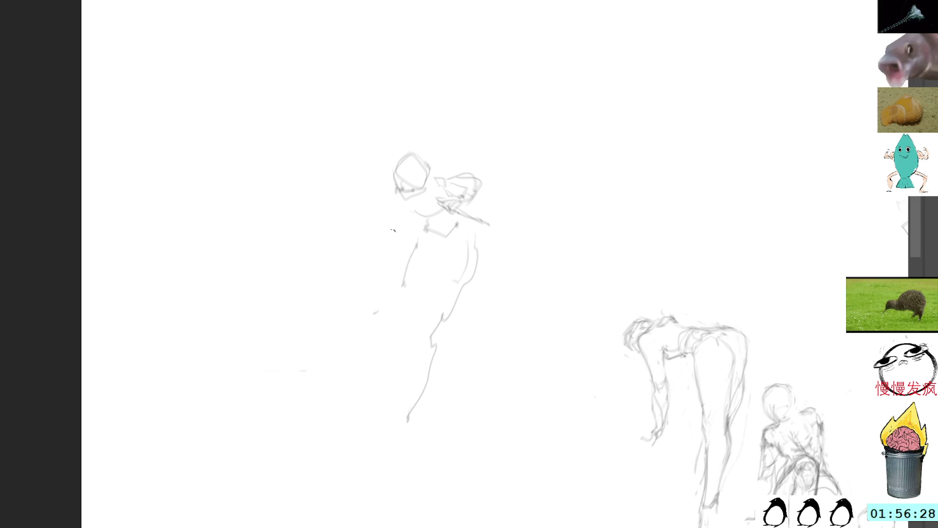
pyautogui.moveTo(401, 213)
pyautogui.mouseDown()
pyautogui.moveTo(390, 219)
pyautogui.moveTo(442, 207)
pyautogui.mouseUp()
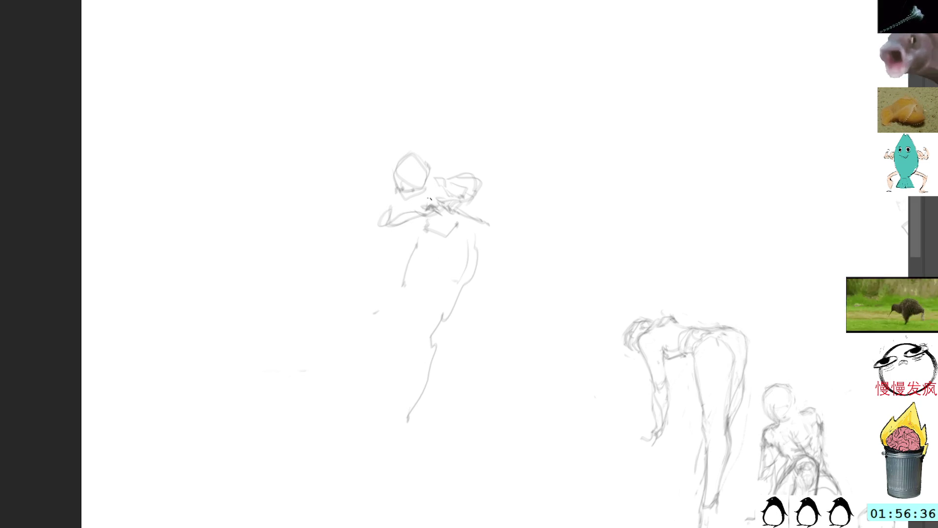
pyautogui.moveTo(401, 229)
pyautogui.mouseDown()
pyautogui.moveTo(376, 237)
pyautogui.moveTo(384, 215)
pyautogui.mouseUp()
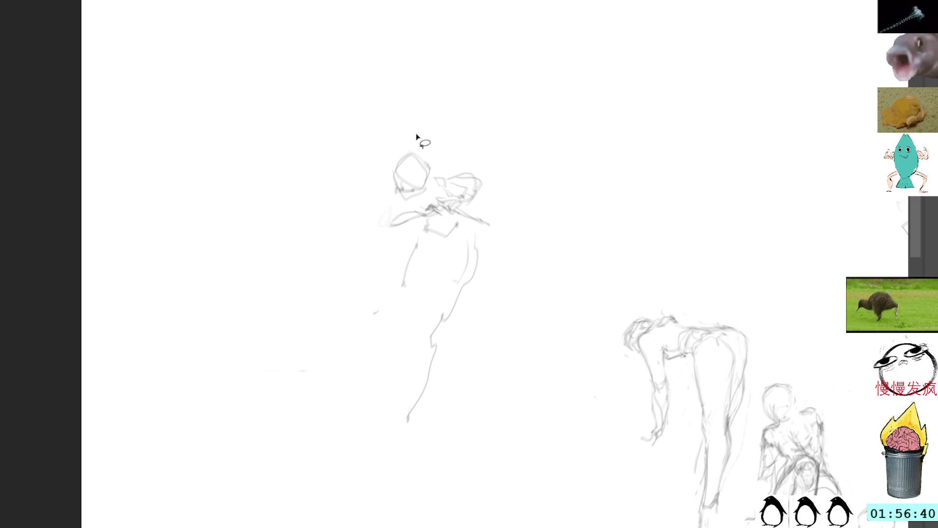
pyautogui.moveTo(395, 208)
pyautogui.mouseDown()
pyautogui.moveTo(391, 223)
pyautogui.moveTo(418, 279)
pyautogui.moveTo(416, 328)
pyautogui.mouseUp()
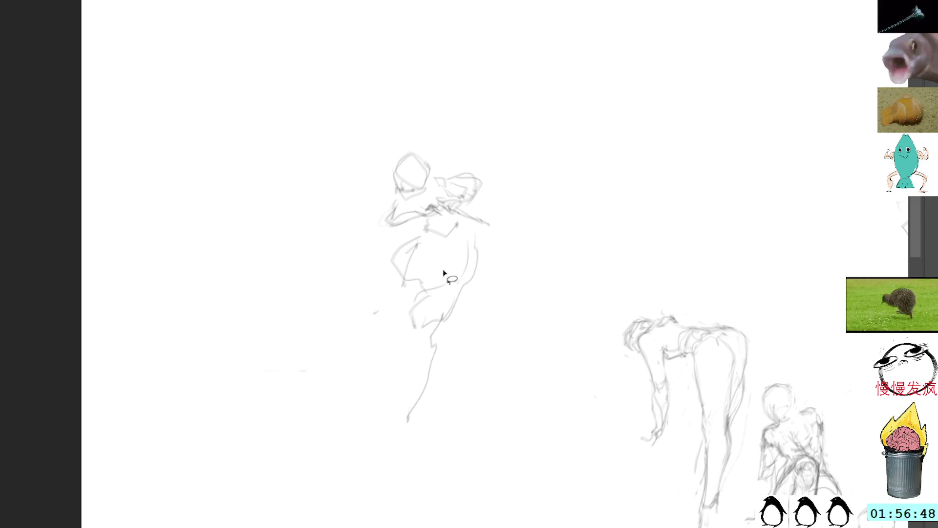
pyautogui.hotkey('ctrl', 'z')
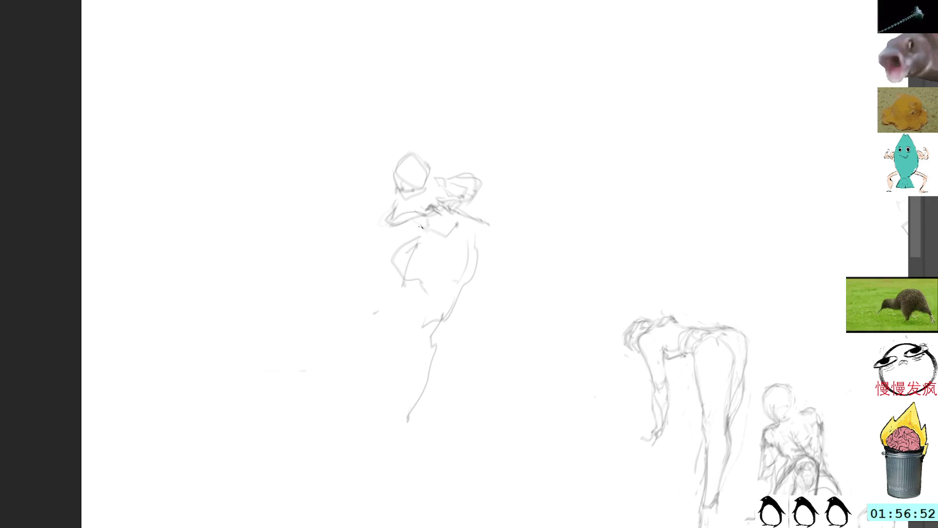
pyautogui.moveTo(431, 248); pyautogui.dragTo(452, 250)
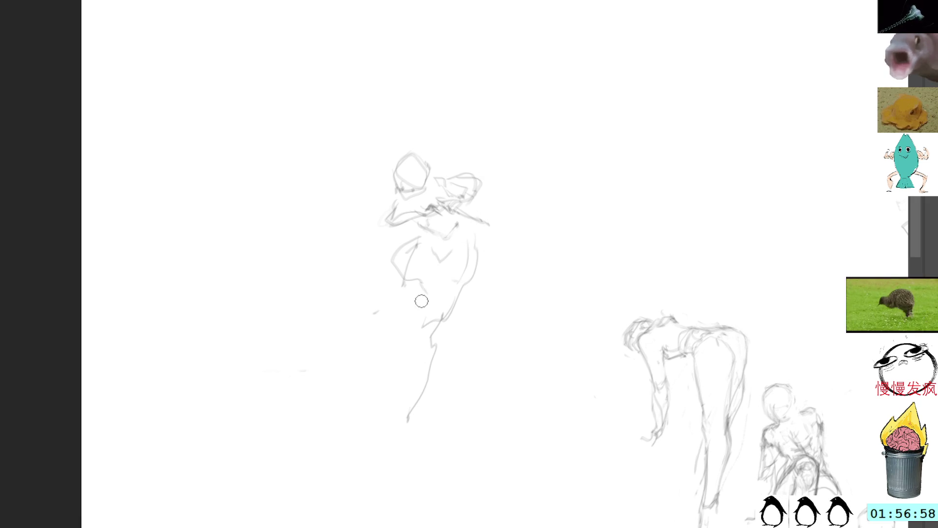
pyautogui.moveTo(424, 292); pyautogui.dragTo(416, 322)
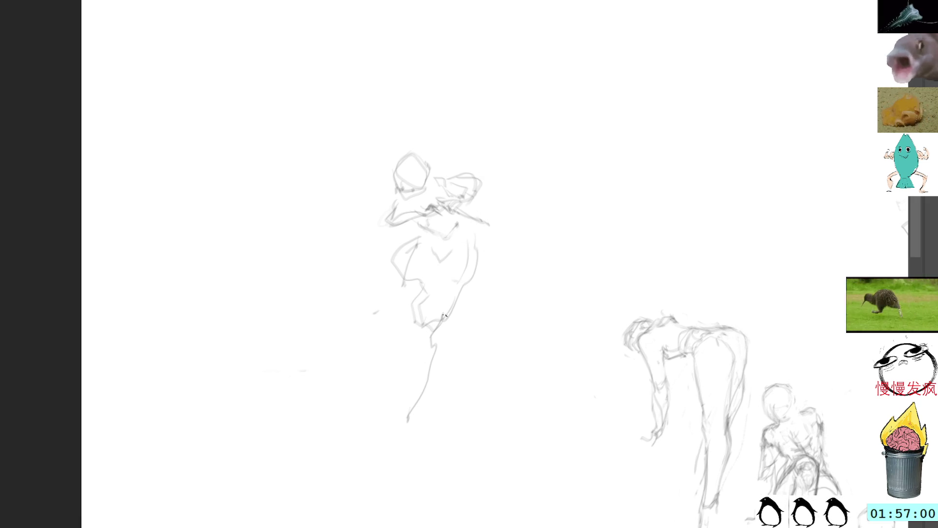
# Redraw the figure's lower leg and foot, extending the leg downward
pyautogui.moveTo(478, 264)
pyautogui.mouseDown()
pyautogui.moveTo(455, 283)
pyautogui.moveTo(476, 286)
pyautogui.moveTo(478, 266)
pyautogui.mouseUp()
pyautogui.moveTo(442, 336); pyautogui.dragTo(453, 390)
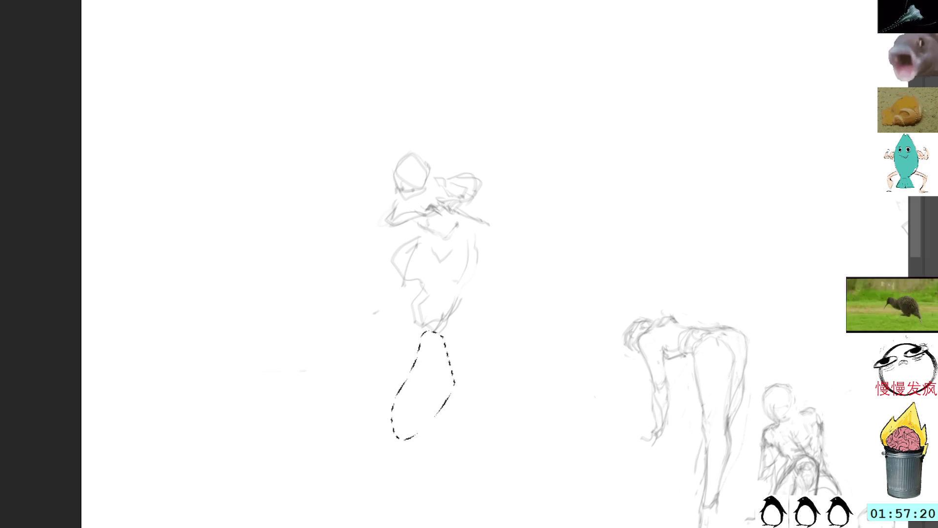
pyautogui.click(458, 264)
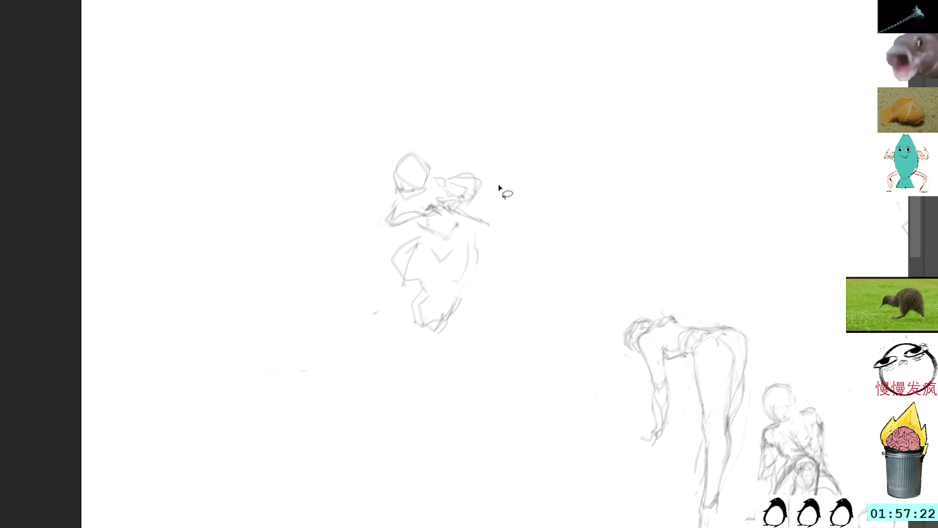
pyautogui.press('b')
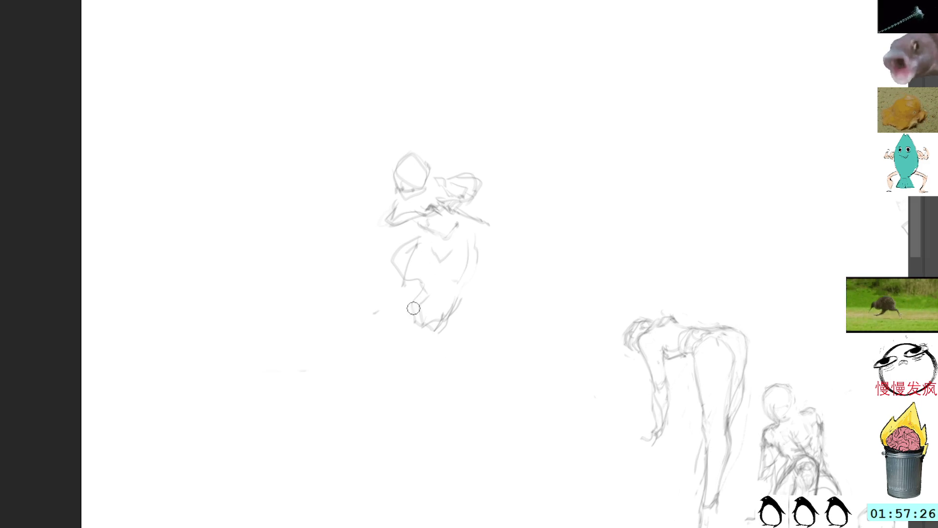
pyautogui.moveTo(417, 309); pyautogui.dragTo(430, 323)
pyautogui.moveTo(447, 271); pyautogui.dragTo(428, 325)
pyautogui.moveTo(434, 360); pyautogui.dragTo(414, 411)
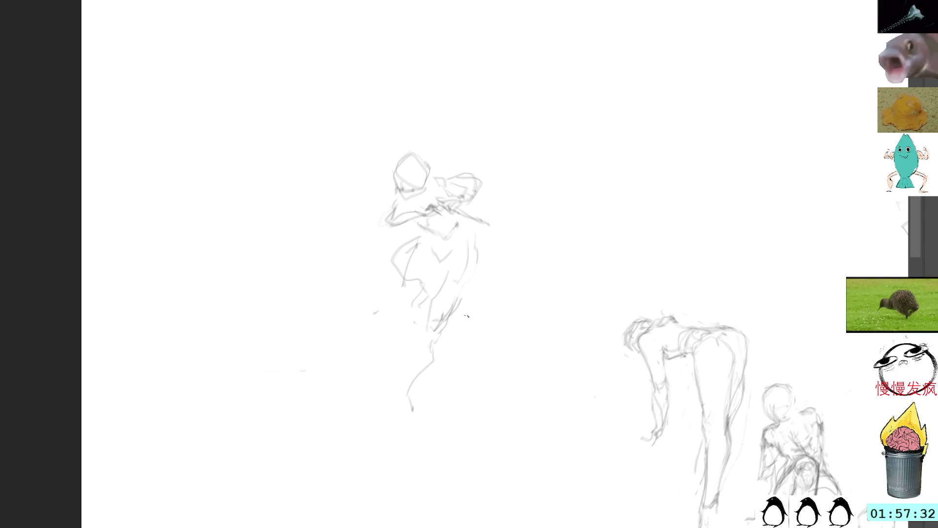
# Lasso the standing figure, move it up and right, and shrink it slightly
pyautogui.press('l')
pyautogui.moveTo(431, 124)
pyautogui.mouseDown()
pyautogui.moveTo(487, 390)
pyautogui.moveTo(535, 173)
pyautogui.mouseUp()
pyautogui.hotkey('ctrl', 't')
pyautogui.moveTo(477, 213)
pyautogui.mouseDown()
pyautogui.moveTo(808, 156)
pyautogui.moveTo(743, 97)
pyautogui.moveTo(752, 102)
pyautogui.mouseUp()
pyautogui.moveTo(711, 12); pyautogui.dragTo(714, 30)
pyautogui.moveTo(720, 99)
pyautogui.mouseDown()
pyautogui.moveTo(723, 110)
pyautogui.moveTo(722, 101)
pyautogui.mouseUp()
pyautogui.press('Return')
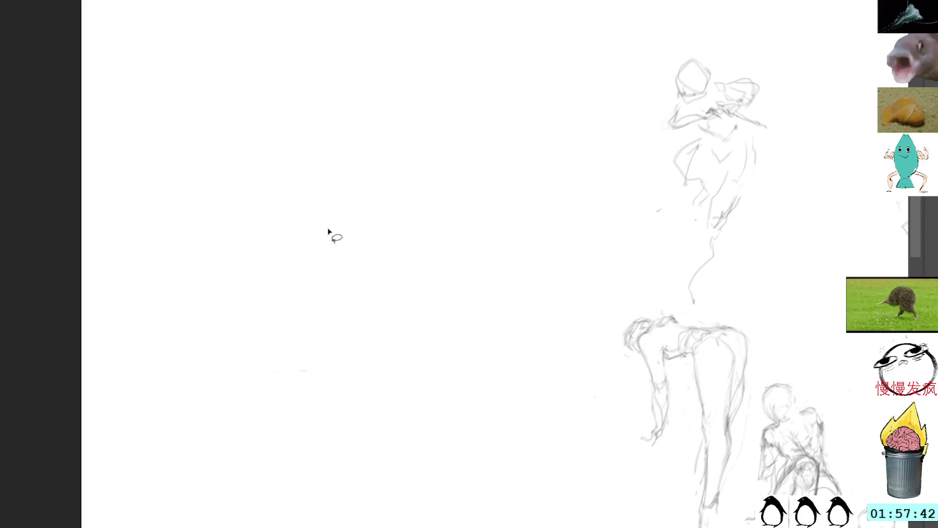
pyautogui.moveTo(365, 320)
pyautogui.mouseDown()
pyautogui.moveTo(333, 312)
pyautogui.moveTo(386, 436)
pyautogui.moveTo(355, 413)
pyautogui.moveTo(362, 391)
pyautogui.moveTo(380, 401)
pyautogui.moveTo(405, 445)
pyautogui.moveTo(405, 413)
pyautogui.moveTo(380, 409)
pyautogui.mouseUp()
pyautogui.moveTo(329, 332); pyautogui.dragTo(346, 298)
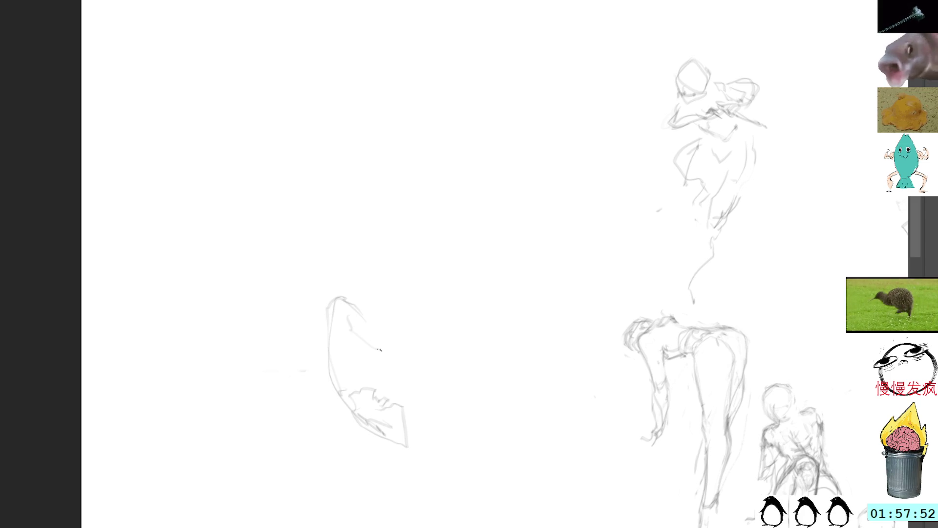
pyautogui.moveTo(342, 317)
pyautogui.mouseDown()
pyautogui.moveTo(378, 328)
pyautogui.moveTo(398, 322)
pyautogui.moveTo(418, 352)
pyautogui.mouseUp()
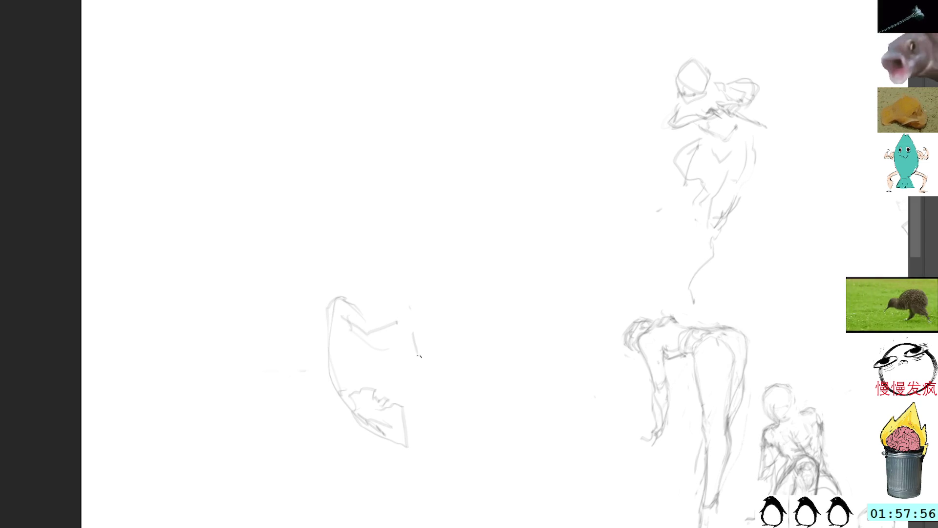
pyautogui.moveTo(455, 397); pyautogui.dragTo(484, 520)
pyautogui.press('l')
pyautogui.moveTo(401, 299)
pyautogui.mouseDown()
pyautogui.moveTo(294, 356)
pyautogui.moveTo(461, 330)
pyautogui.mouseUp()
pyautogui.press('Delete')
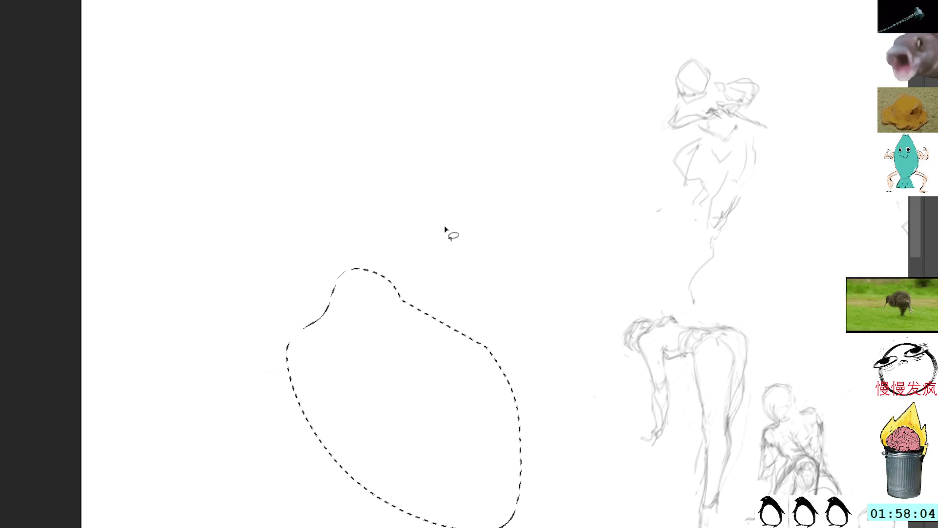
pyautogui.hotkey('ctrl', 'shift', 'a')
pyautogui.press('b')
pyautogui.moveTo(323, 352)
pyautogui.mouseDown()
pyautogui.moveTo(351, 367)
pyautogui.moveTo(402, 372)
pyautogui.mouseUp()
pyautogui.moveTo(327, 334)
pyautogui.mouseDown()
pyautogui.moveTo(521, 407)
pyautogui.moveTo(522, 418)
pyautogui.mouseUp()
pyautogui.moveTo(327, 330)
pyautogui.mouseDown()
pyautogui.moveTo(301, 345)
pyautogui.moveTo(349, 393)
pyautogui.moveTo(313, 412)
pyautogui.moveTo(337, 407)
pyautogui.mouseUp()
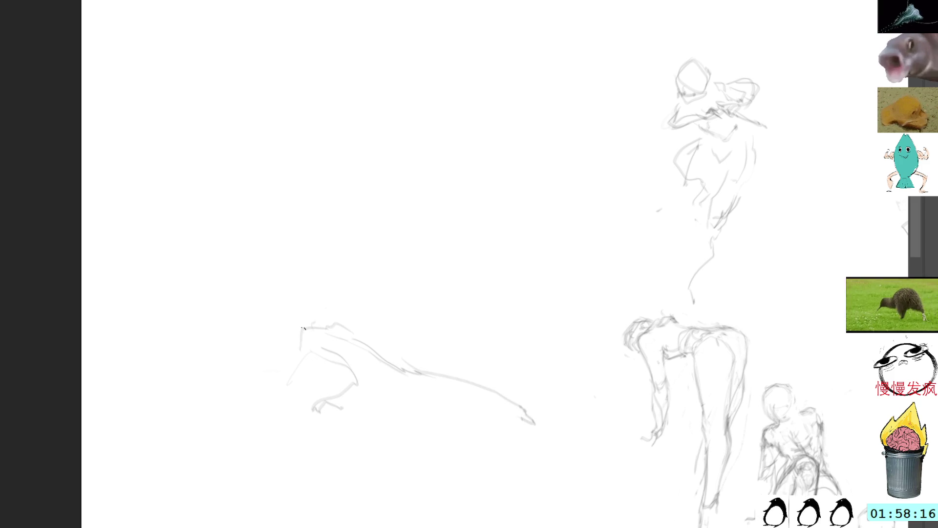
pyautogui.moveTo(285, 360); pyautogui.dragTo(267, 403)
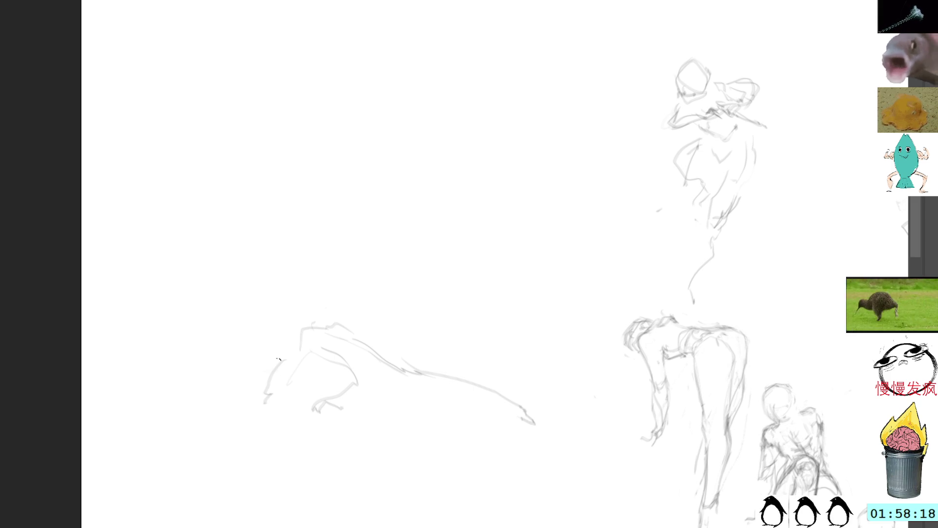
pyautogui.moveTo(292, 353); pyautogui.dragTo(253, 407)
pyautogui.moveTo(327, 325); pyautogui.dragTo(306, 312)
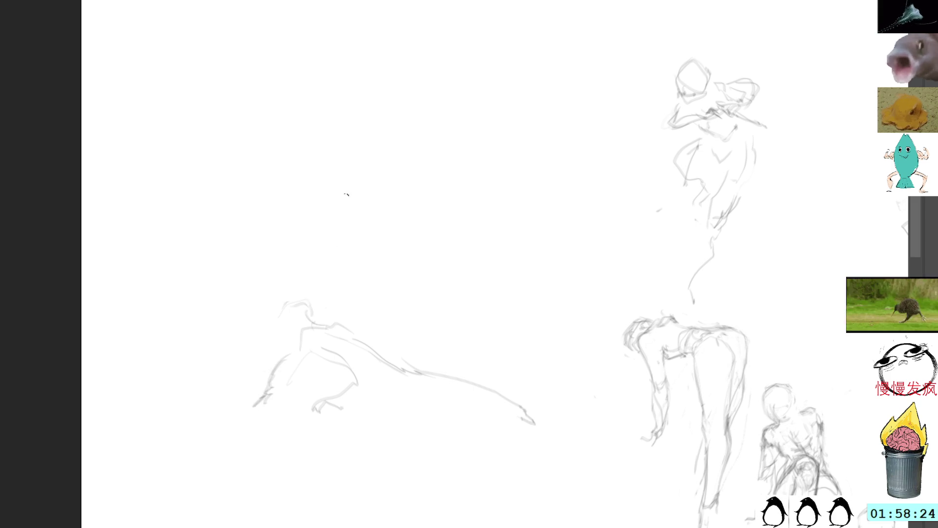
pyautogui.moveTo(282, 322)
pyautogui.mouseDown()
pyautogui.moveTo(307, 353)
pyautogui.moveTo(303, 314)
pyautogui.moveTo(311, 335)
pyautogui.mouseUp()
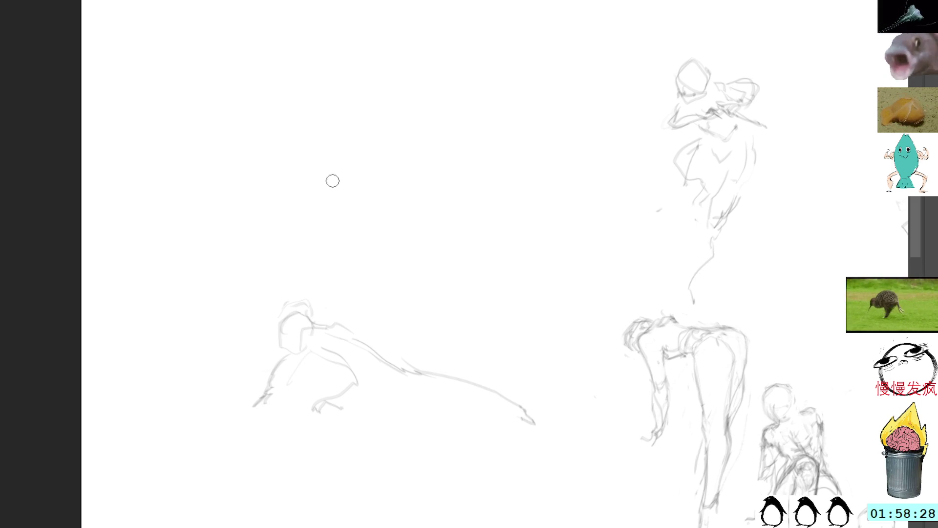
pyautogui.moveTo(309, 281)
pyautogui.mouseDown()
pyautogui.moveTo(255, 310)
pyautogui.moveTo(490, 471)
pyautogui.moveTo(557, 366)
pyautogui.mouseUp()
pyautogui.press('Delete')
# Draw a small round head left of centre, discarding the first neck and shoulder strokes
pyautogui.hotkey('ctrl', 'shift', 'a')
pyautogui.moveTo(328, 303)
pyautogui.mouseDown()
pyautogui.moveTo(343, 270)
pyautogui.moveTo(358, 304)
pyautogui.moveTo(346, 274)
pyautogui.mouseUp()
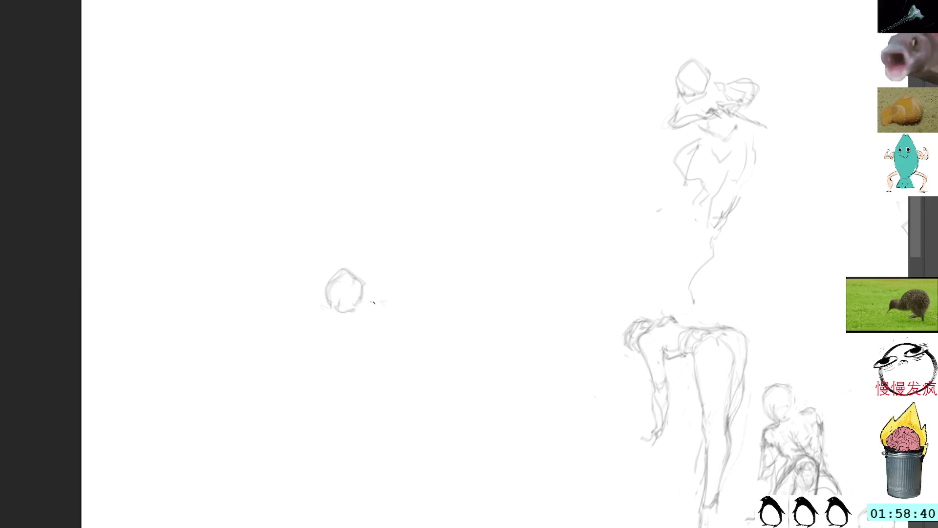
pyautogui.moveTo(367, 296)
pyautogui.mouseDown()
pyautogui.moveTo(375, 323)
pyautogui.moveTo(341, 327)
pyautogui.moveTo(327, 309)
pyautogui.moveTo(361, 326)
pyautogui.moveTo(369, 351)
pyautogui.moveTo(337, 363)
pyautogui.mouseUp()
pyautogui.moveTo(367, 323)
pyautogui.mouseDown()
pyautogui.moveTo(389, 346)
pyautogui.moveTo(329, 376)
pyautogui.moveTo(338, 349)
pyautogui.moveTo(356, 356)
pyautogui.moveTo(399, 319)
pyautogui.mouseUp()
pyautogui.hotkey('ctrl', 'z')
pyautogui.hotkey('ctrl', 'z')
pyautogui.hotkey('ctrl', 'z')
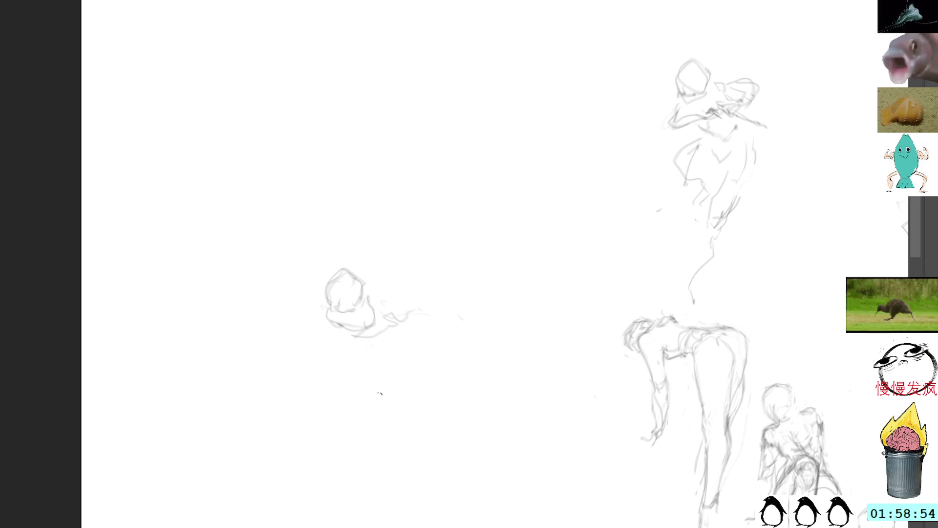
# Add light body lines and an arcing arm under the head, then delete the lassoed strokes
pyautogui.moveTo(449, 336); pyautogui.dragTo(452, 348)
pyautogui.moveTo(359, 346)
pyautogui.mouseDown()
pyautogui.moveTo(319, 360)
pyautogui.moveTo(385, 347)
pyautogui.mouseUp()
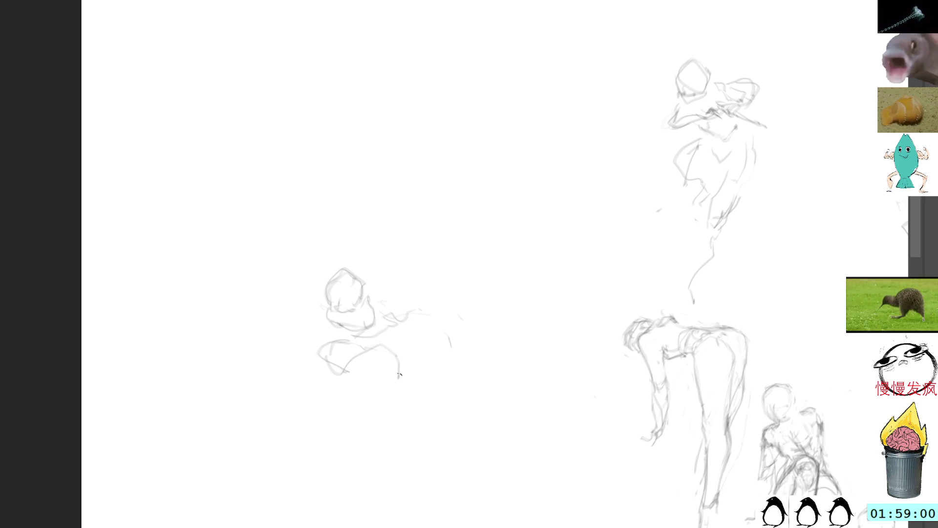
pyautogui.moveTo(394, 346)
pyautogui.mouseDown()
pyautogui.moveTo(351, 350)
pyautogui.moveTo(424, 360)
pyautogui.mouseUp()
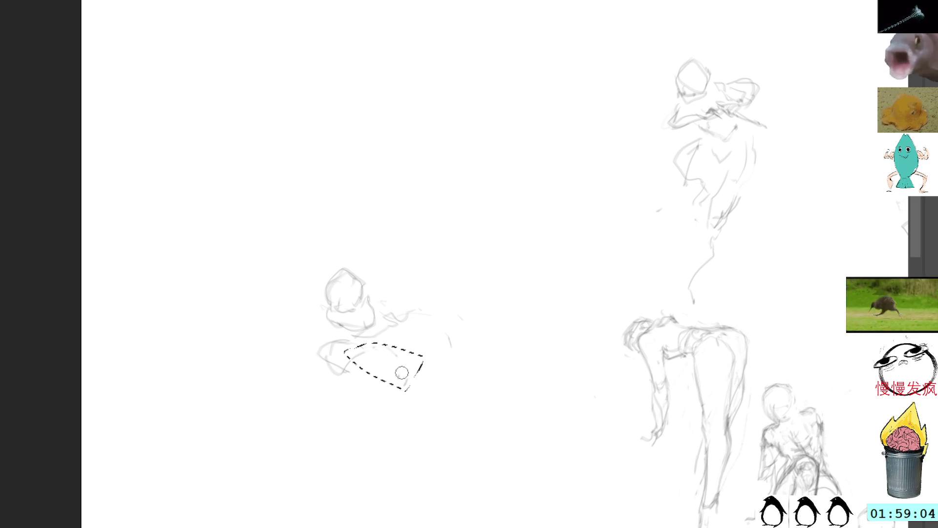
pyautogui.press('Delete')
# Sketch the crouching figure's lower edge, arced arm, centre line, head detail and hand
pyautogui.moveTo(328, 360)
pyautogui.mouseDown()
pyautogui.moveTo(349, 376)
pyautogui.moveTo(384, 373)
pyautogui.mouseUp()
pyautogui.moveTo(403, 322)
pyautogui.mouseDown()
pyautogui.moveTo(457, 318)
pyautogui.moveTo(424, 367)
pyautogui.mouseUp()
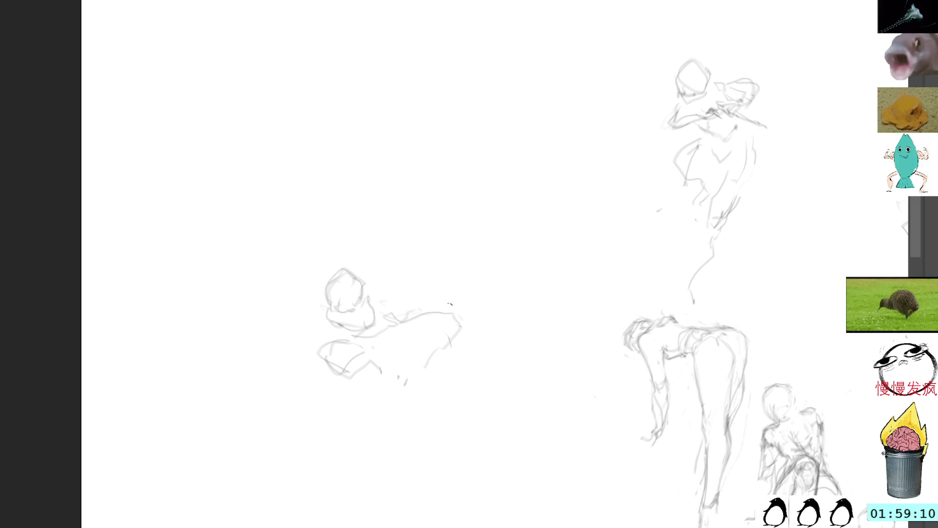
pyautogui.moveTo(389, 323); pyautogui.dragTo(394, 422)
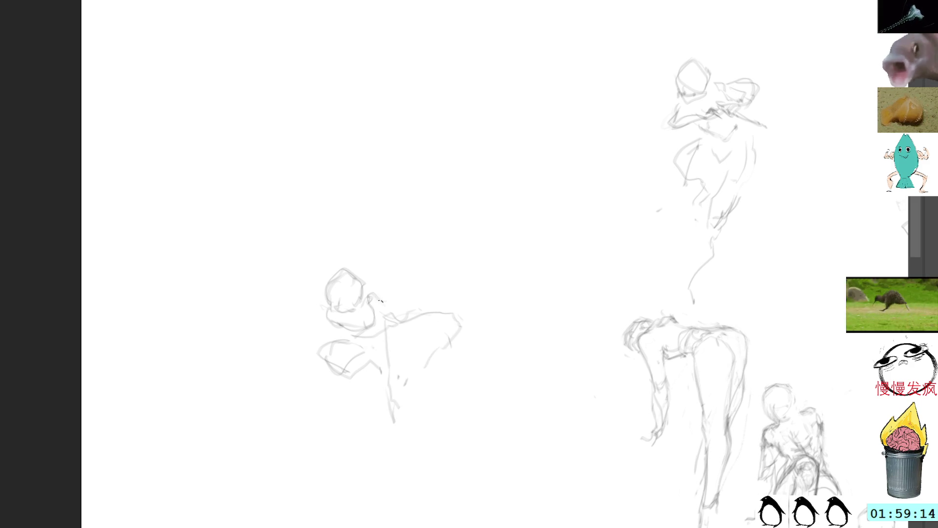
pyautogui.moveTo(368, 293); pyautogui.dragTo(377, 299)
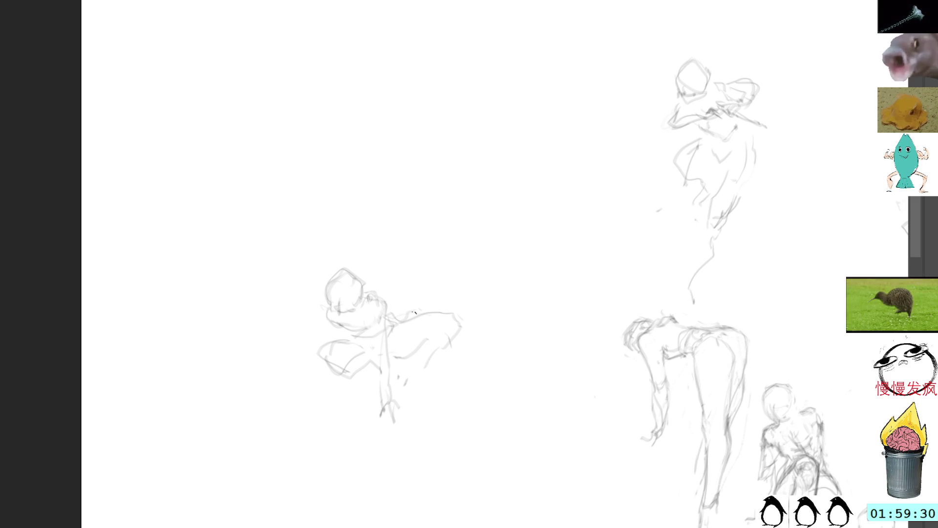
pyautogui.moveTo(440, 315)
pyautogui.mouseDown()
pyautogui.moveTo(429, 334)
pyautogui.moveTo(456, 323)
pyautogui.moveTo(447, 340)
pyautogui.mouseUp()
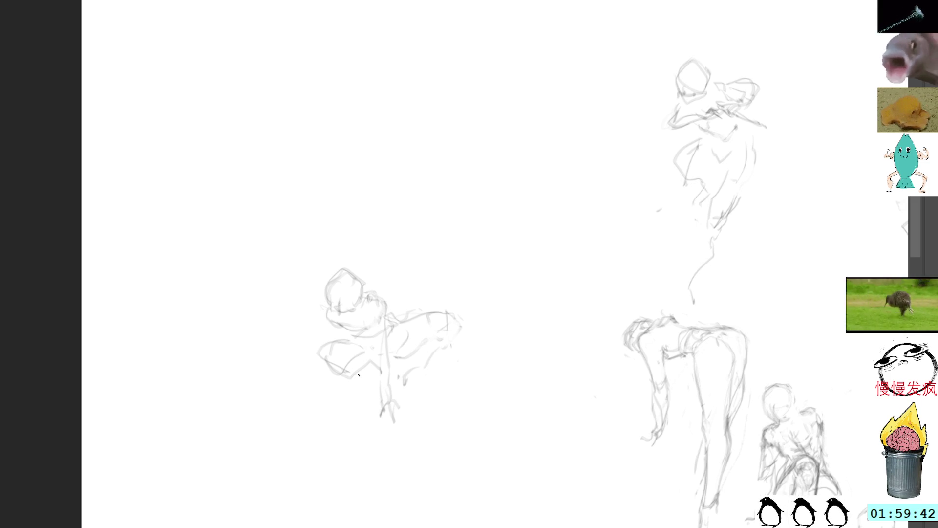
pyautogui.moveTo(380, 239)
pyautogui.mouseDown()
pyautogui.moveTo(336, 240)
pyautogui.moveTo(505, 387)
pyautogui.moveTo(381, 236)
pyautogui.mouseUp()
# Free-transform the crouching figure to the right and scale it down
pyautogui.hotkey('ctrl', 't')
pyautogui.moveTo(434, 293); pyautogui.dragTo(821, 271)
pyautogui.moveTo(804, 184)
pyautogui.mouseDown()
pyautogui.moveTo(803, 199)
pyautogui.moveTo(770, 224)
pyautogui.moveTo(777, 234)
pyautogui.mouseUp()
pyautogui.press('Return')
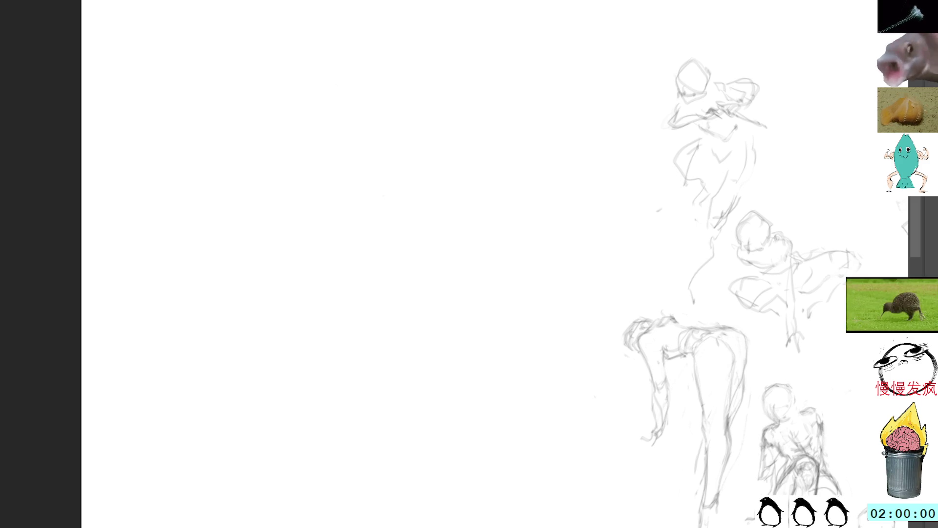
# Sketch an oval head, trim and redraw its outline, then add neck, shoulder arc and lower torso strokes
pyautogui.moveTo(382, 221)
pyautogui.mouseDown()
pyautogui.moveTo(409, 218)
pyautogui.moveTo(411, 237)
pyautogui.moveTo(402, 238)
pyautogui.moveTo(413, 212)
pyautogui.moveTo(411, 246)
pyautogui.mouseUp()
pyautogui.press('e')
pyautogui.press('b')
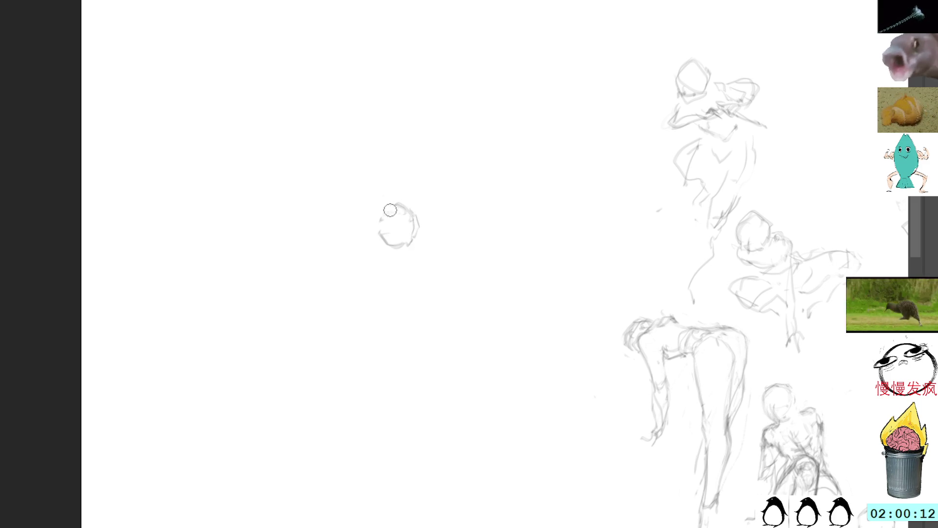
pyautogui.moveTo(395, 205)
pyautogui.mouseDown()
pyautogui.moveTo(379, 220)
pyautogui.moveTo(393, 219)
pyautogui.mouseUp()
pyautogui.moveTo(404, 254)
pyautogui.mouseDown()
pyautogui.moveTo(394, 267)
pyautogui.moveTo(425, 284)
pyautogui.moveTo(408, 305)
pyautogui.mouseUp()
pyautogui.moveTo(403, 250)
pyautogui.mouseDown()
pyautogui.moveTo(394, 258)
pyautogui.moveTo(433, 258)
pyautogui.moveTo(415, 304)
pyautogui.moveTo(358, 317)
pyautogui.moveTo(350, 333)
pyautogui.mouseUp()
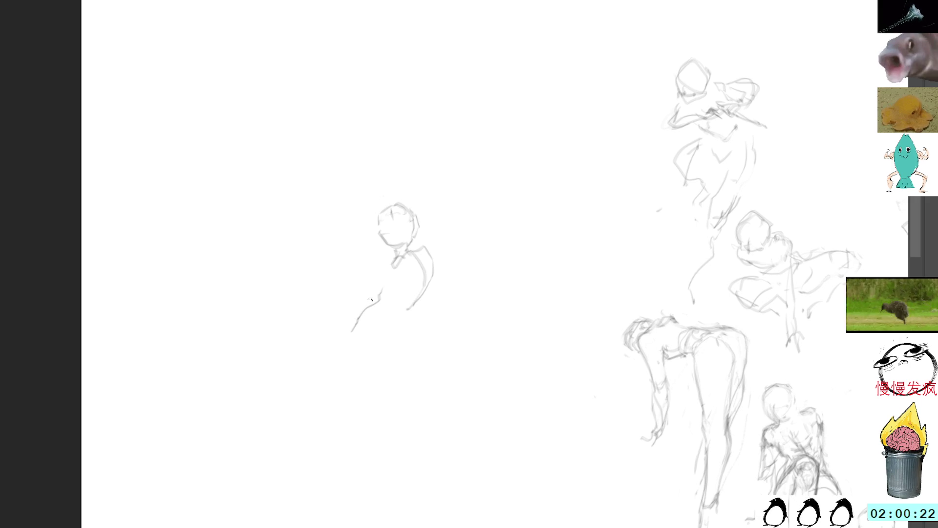
pyautogui.moveTo(380, 272)
pyautogui.mouseDown()
pyautogui.moveTo(383, 296)
pyautogui.moveTo(408, 306)
pyautogui.moveTo(386, 322)
pyautogui.mouseUp()
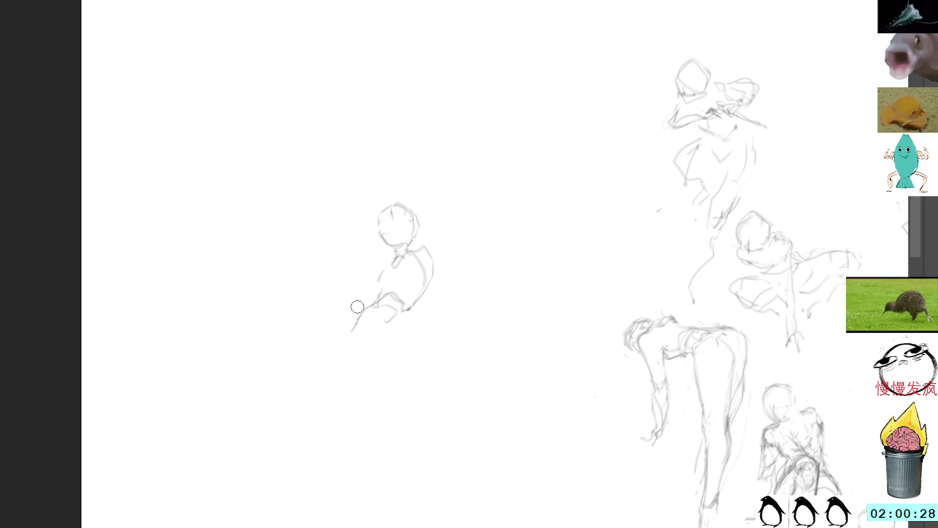
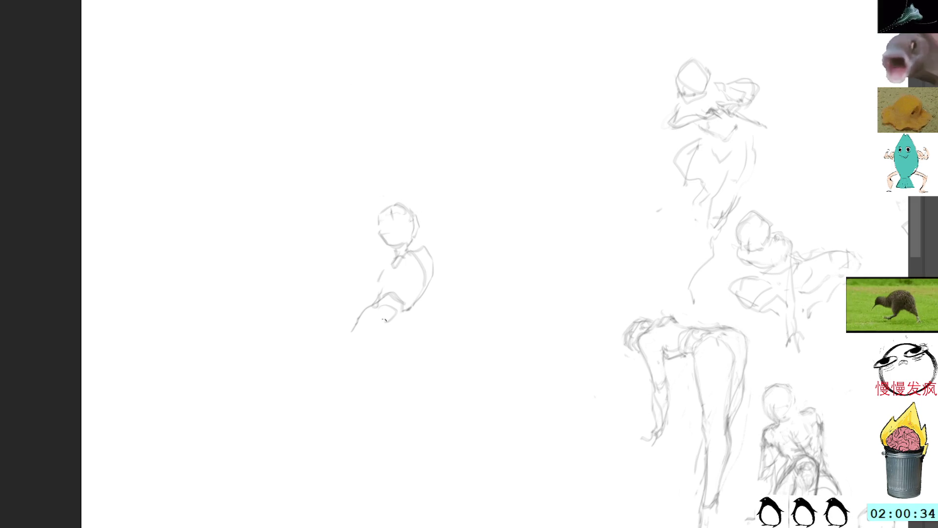
# Sketch the figure's lower arm, redoing the first attempt, and a long leg line below
pyautogui.moveTo(367, 323)
pyautogui.mouseDown()
pyautogui.moveTo(371, 308)
pyautogui.moveTo(348, 327)
pyautogui.mouseUp()
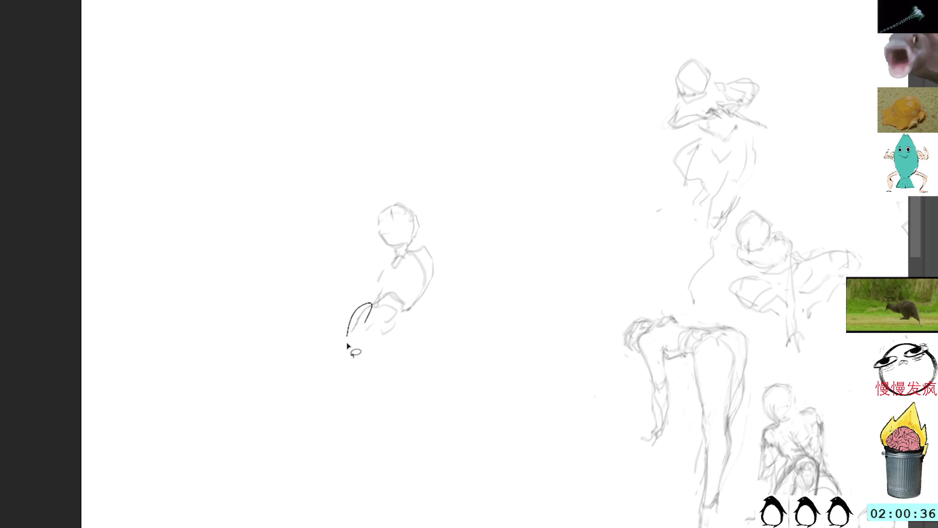
pyautogui.hotkey('ctrl', 'z')
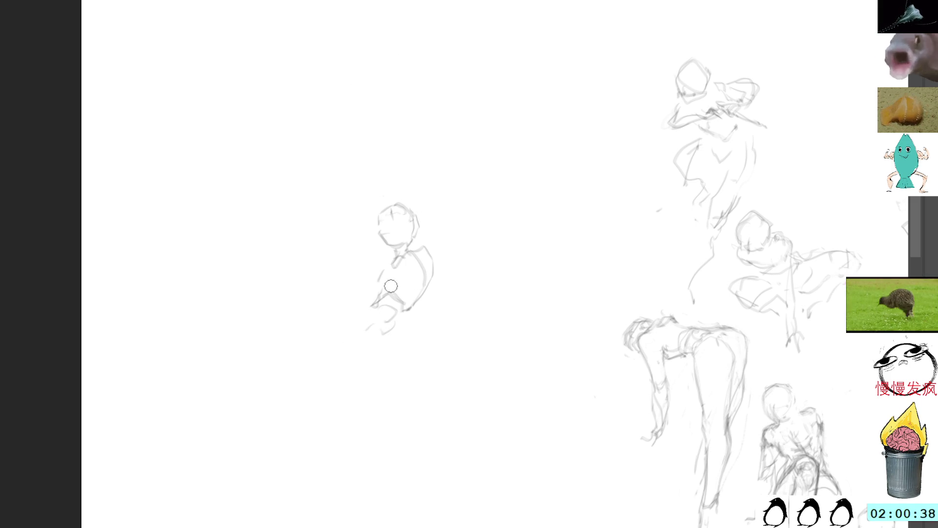
pyautogui.moveTo(370, 317)
pyautogui.mouseDown()
pyautogui.moveTo(349, 349)
pyautogui.moveTo(345, 385)
pyautogui.moveTo(384, 527)
pyautogui.mouseUp()
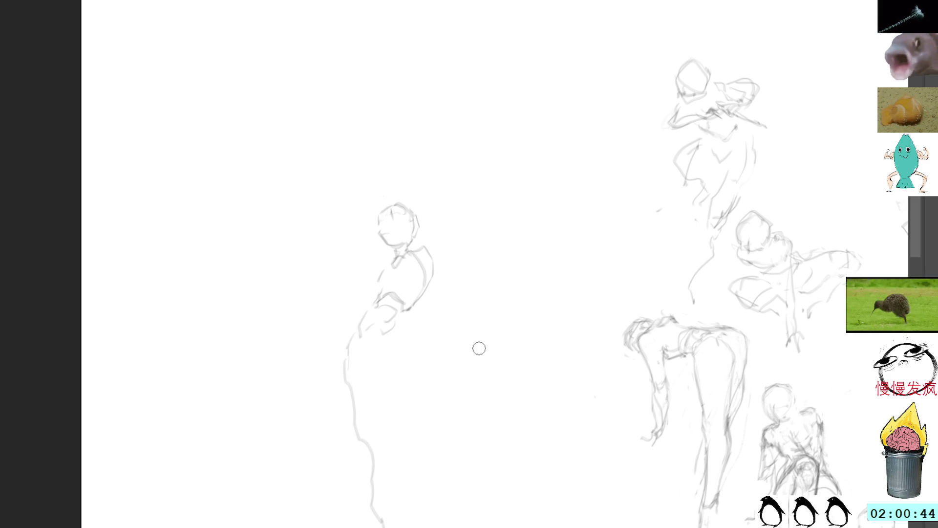
pyautogui.scroll(-2, 454, 308)
pyautogui.moveTo(348, 317)
pyautogui.mouseDown()
pyautogui.moveTo(343, 375)
pyautogui.moveTo(366, 420)
pyautogui.moveTo(379, 492)
pyautogui.mouseUp()
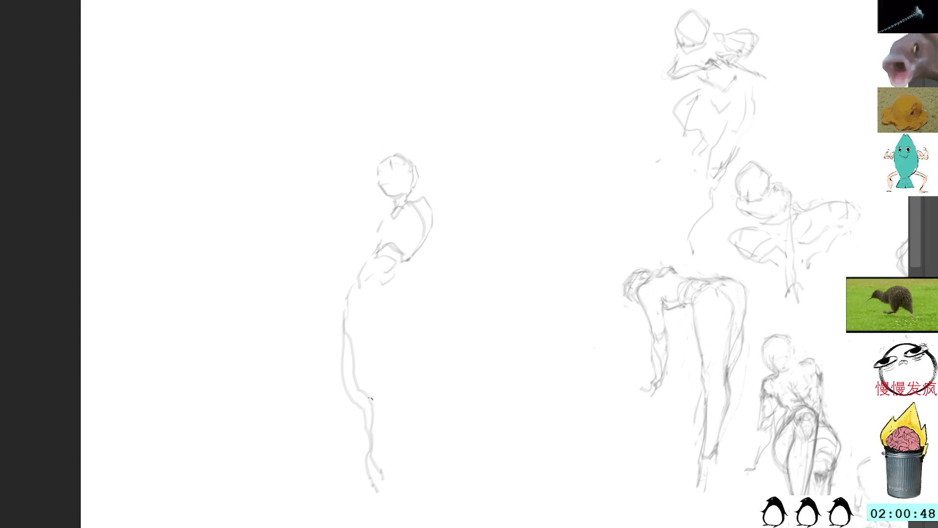
# Delete the dark looping leg stroke, add a hip line, and undo a stray stroke above the head
pyautogui.moveTo(383, 405)
pyautogui.mouseDown()
pyautogui.moveTo(383, 372)
pyautogui.moveTo(371, 417)
pyautogui.moveTo(390, 477)
pyautogui.moveTo(398, 445)
pyautogui.mouseUp()
pyautogui.press('Delete')
pyautogui.hotkey('ctrl', 'd')
pyautogui.press('b')
pyautogui.moveTo(400, 290); pyautogui.dragTo(401, 319)
pyautogui.moveTo(379, 168)
pyautogui.mouseDown()
pyautogui.moveTo(353, 154)
pyautogui.moveTo(350, 128)
pyautogui.mouseUp()
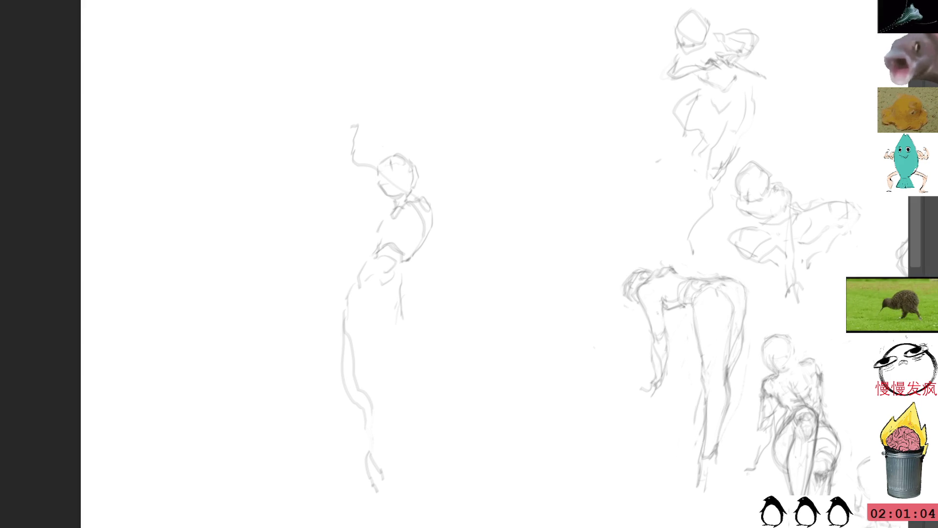
pyautogui.hotkey('ctrl', 'z')
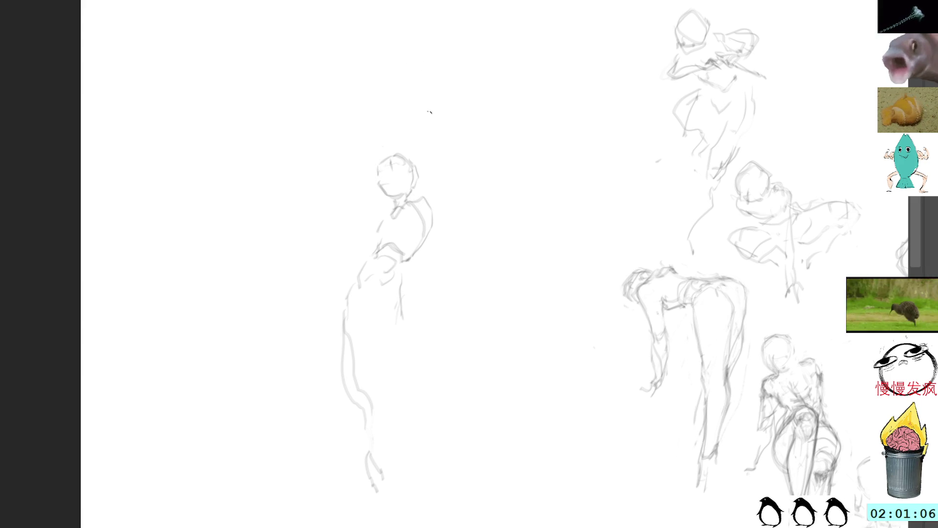
# Redraw the head outline and the figure's right torso and leg contours
pyautogui.moveTo(422, 201)
pyautogui.mouseDown()
pyautogui.moveTo(405, 199)
pyautogui.moveTo(380, 147)
pyautogui.moveTo(394, 132)
pyautogui.moveTo(400, 158)
pyautogui.moveTo(385, 148)
pyautogui.moveTo(416, 211)
pyautogui.moveTo(429, 208)
pyautogui.moveTo(381, 175)
pyautogui.moveTo(421, 219)
pyautogui.mouseUp()
pyautogui.press('l')
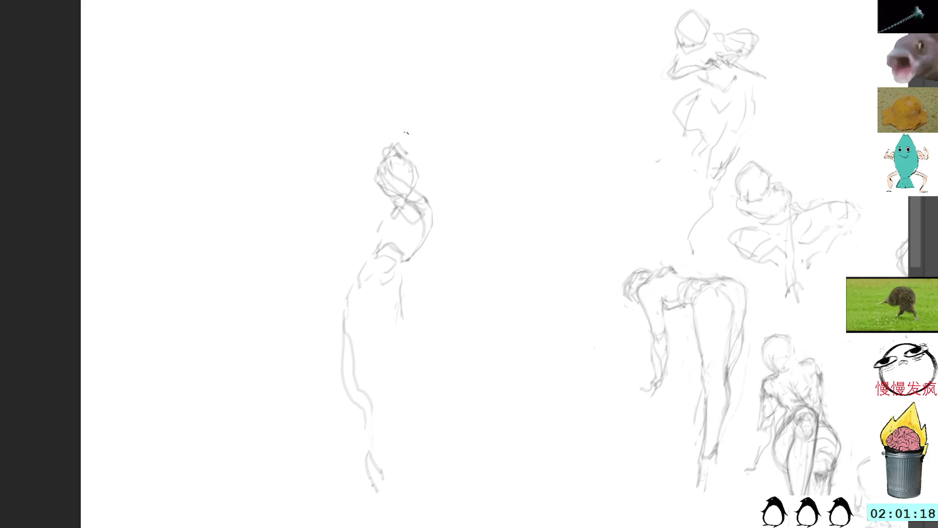
pyautogui.moveTo(374, 210)
pyautogui.mouseDown()
pyautogui.moveTo(369, 154)
pyautogui.moveTo(382, 148)
pyautogui.mouseUp()
pyautogui.moveTo(415, 252)
pyautogui.mouseDown()
pyautogui.moveTo(398, 278)
pyautogui.moveTo(403, 318)
pyautogui.moveTo(386, 365)
pyautogui.mouseUp()
pyautogui.moveTo(400, 300); pyautogui.dragTo(405, 384)
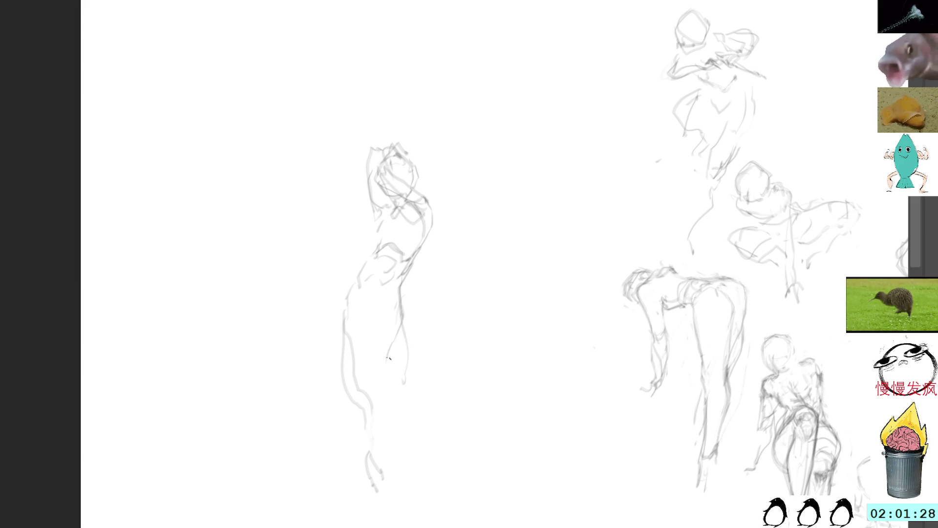
pyautogui.moveTo(374, 467); pyautogui.dragTo(394, 499)
pyautogui.moveTo(400, 319)
pyautogui.mouseDown()
pyautogui.moveTo(414, 394)
pyautogui.moveTo(407, 478)
pyautogui.mouseUp()
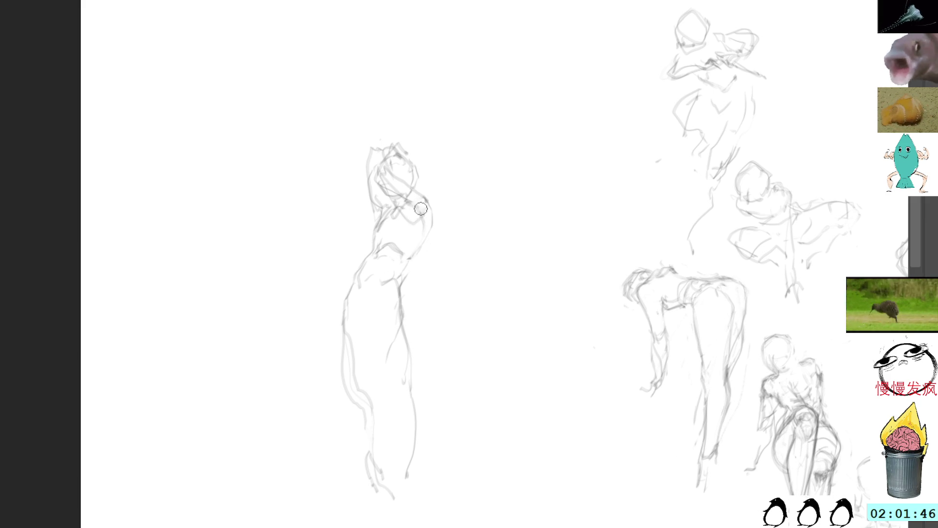
# Add shoulder, waist and hip lines down the right side, then close off the feet
pyautogui.moveTo(431, 196)
pyautogui.mouseDown()
pyautogui.moveTo(432, 215)
pyautogui.moveTo(418, 223)
pyautogui.mouseUp()
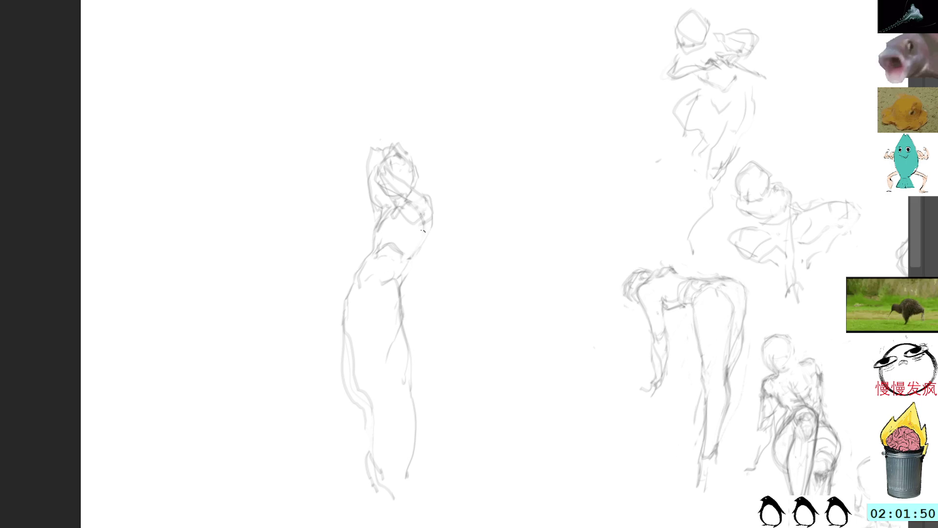
pyautogui.moveTo(426, 235); pyautogui.dragTo(410, 266)
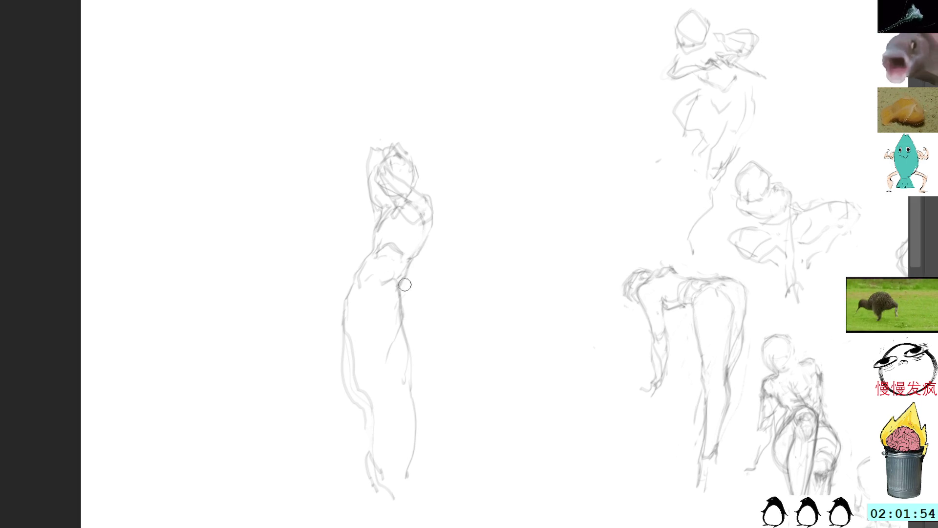
pyautogui.moveTo(400, 285); pyautogui.dragTo(401, 318)
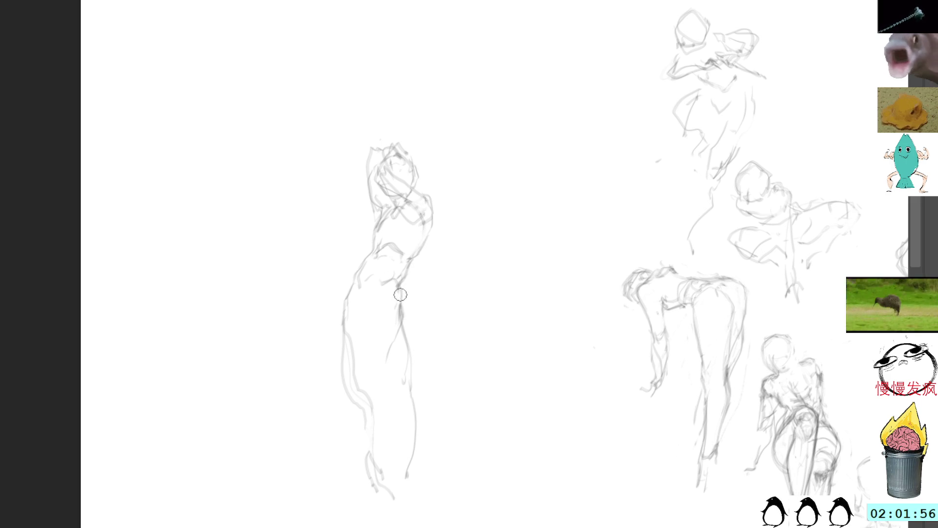
pyautogui.moveTo(404, 281); pyautogui.dragTo(411, 454)
pyautogui.moveTo(382, 520); pyautogui.dragTo(404, 492)
# Move the whole standing figure down-left and squash it shorter vertically
pyautogui.moveTo(420, 130)
pyautogui.mouseDown()
pyautogui.moveTo(356, 146)
pyautogui.moveTo(445, 503)
pyautogui.moveTo(494, 240)
pyautogui.mouseUp()
pyautogui.hotkey('ctrl', 't')
pyautogui.moveTo(433, 239)
pyautogui.mouseDown()
pyautogui.moveTo(299, 320)
pyautogui.moveTo(392, 115)
pyautogui.moveTo(388, 216)
pyautogui.moveTo(394, 165)
pyautogui.mouseUp()
pyautogui.moveTo(391, 67); pyautogui.dragTo(398, 98)
pyautogui.press('Return')
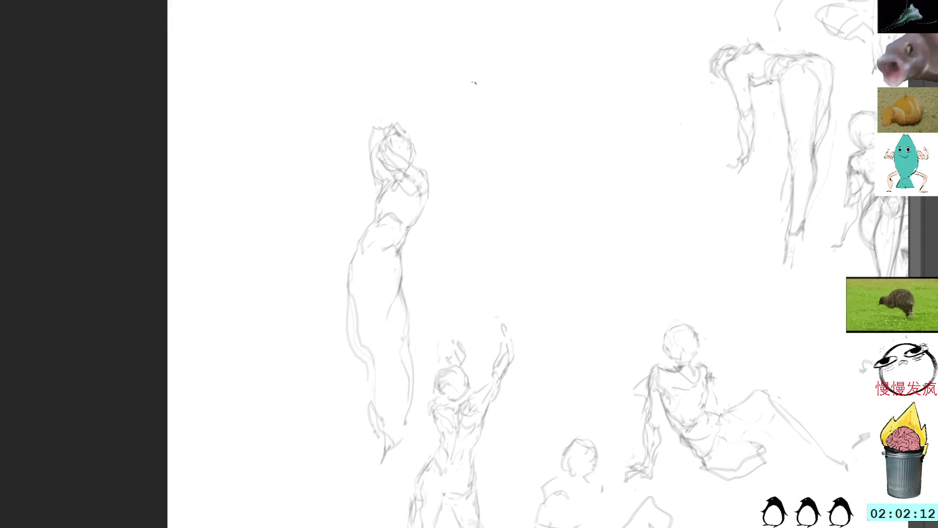
# In newly revealed blank space, sketch a looped head with a neck and jaw contour
pyautogui.moveTo(492, 71)
pyautogui.mouseDown()
pyautogui.moveTo(440, 121)
pyautogui.moveTo(445, 152)
pyautogui.mouseUp()
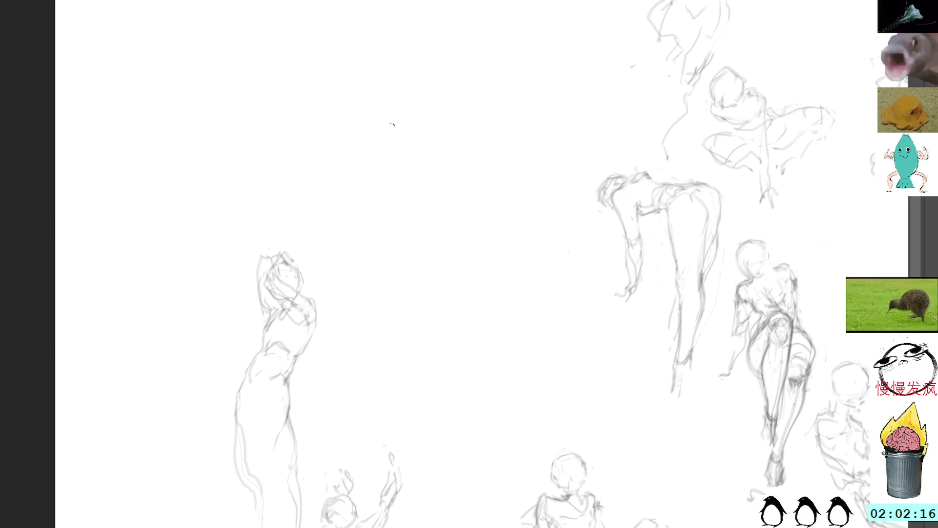
pyautogui.moveTo(408, 125)
pyautogui.mouseDown()
pyautogui.moveTo(399, 139)
pyautogui.moveTo(411, 142)
pyautogui.moveTo(390, 153)
pyautogui.moveTo(433, 150)
pyautogui.moveTo(428, 187)
pyautogui.mouseUp()
pyautogui.moveTo(445, 156)
pyautogui.mouseDown()
pyautogui.moveTo(417, 169)
pyautogui.moveTo(453, 173)
pyautogui.mouseUp()
pyautogui.moveTo(439, 152)
pyautogui.mouseDown()
pyautogui.moveTo(416, 162)
pyautogui.moveTo(452, 182)
pyautogui.moveTo(445, 191)
pyautogui.moveTo(456, 177)
pyautogui.moveTo(427, 190)
pyautogui.moveTo(420, 135)
pyautogui.moveTo(442, 144)
pyautogui.moveTo(405, 188)
pyautogui.moveTo(417, 211)
pyautogui.moveTo(445, 217)
pyautogui.moveTo(428, 263)
pyautogui.mouseUp()
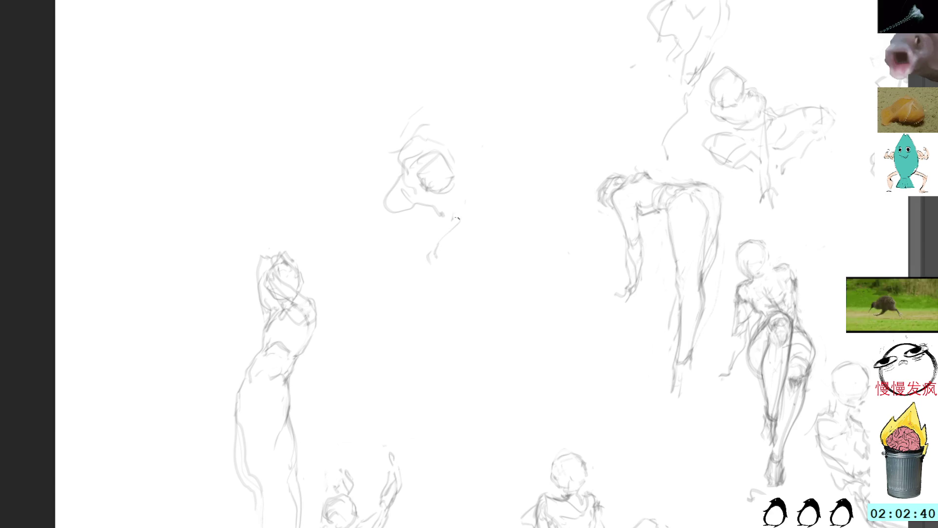
pyautogui.moveTo(450, 233); pyautogui.dragTo(429, 264)
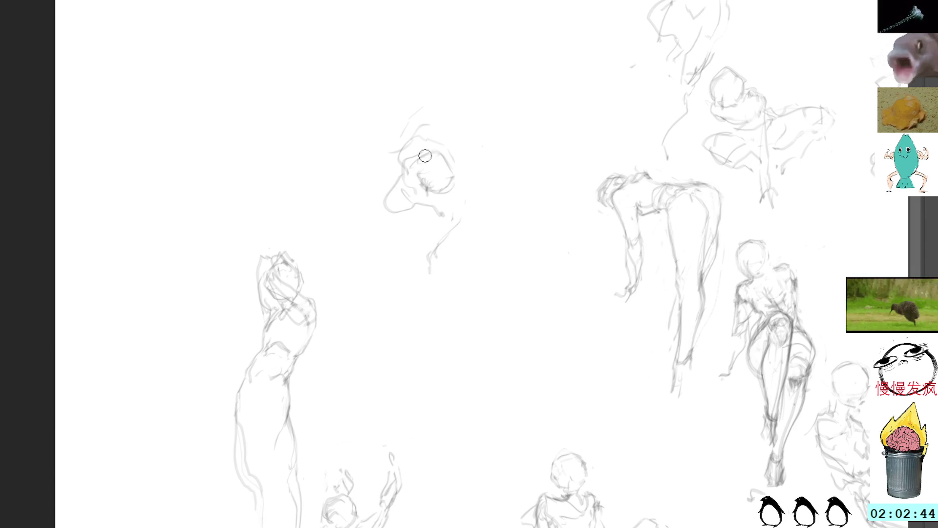
pyautogui.moveTo(429, 156); pyautogui.dragTo(419, 174)
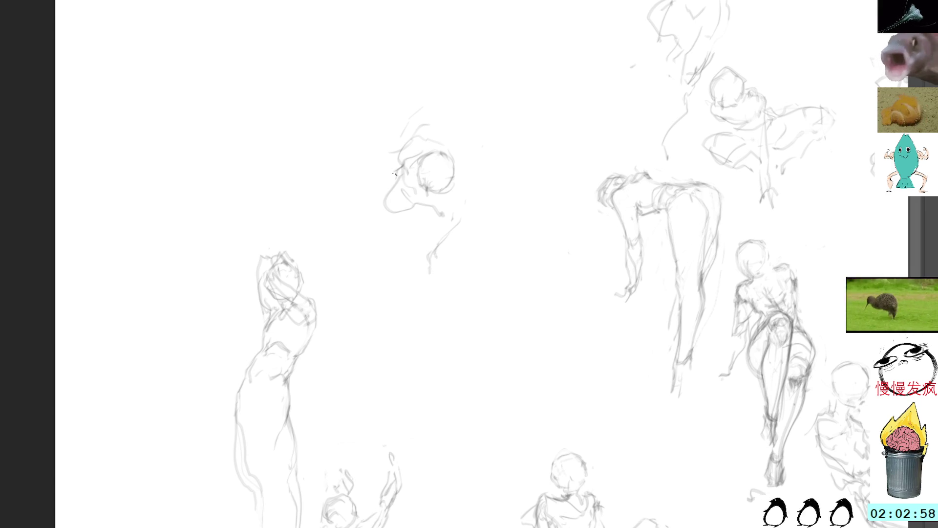
pyautogui.moveTo(391, 196)
pyautogui.mouseDown()
pyautogui.moveTo(384, 217)
pyautogui.moveTo(446, 216)
pyautogui.mouseUp()
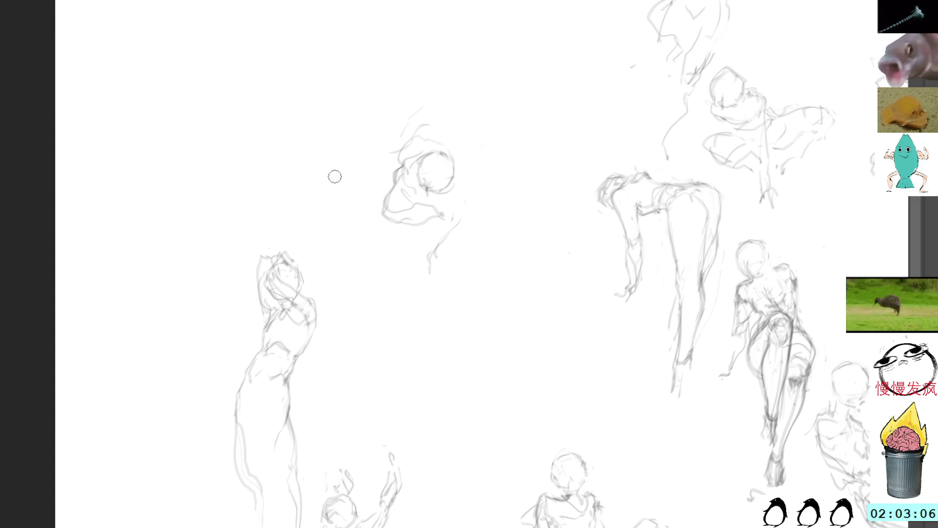
# Add a shoulder contour right of the head, undo a stray line, and lasso marks below
pyautogui.moveTo(399, 168); pyautogui.dragTo(424, 159)
pyautogui.moveTo(382, 238)
pyautogui.mouseDown()
pyautogui.moveTo(425, 280)
pyautogui.moveTo(439, 278)
pyautogui.mouseUp()
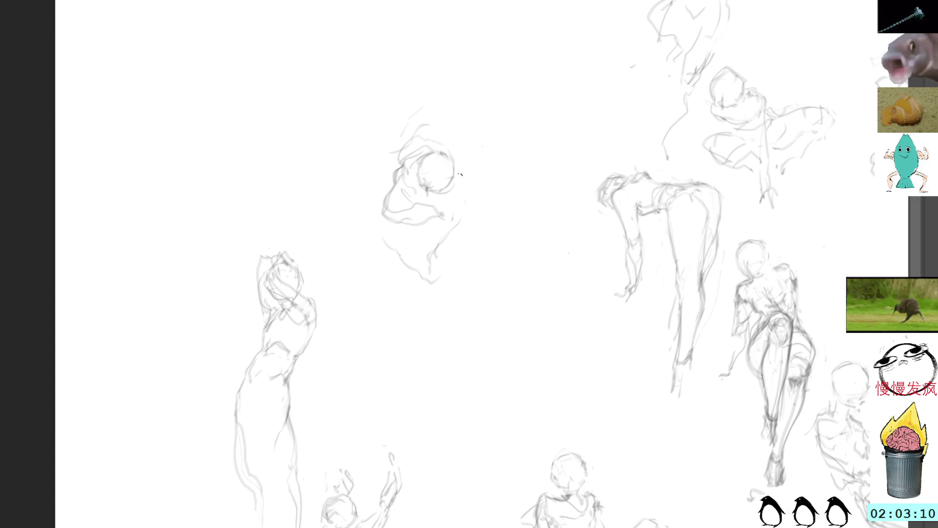
pyautogui.hotkey('ctrl', 'z')
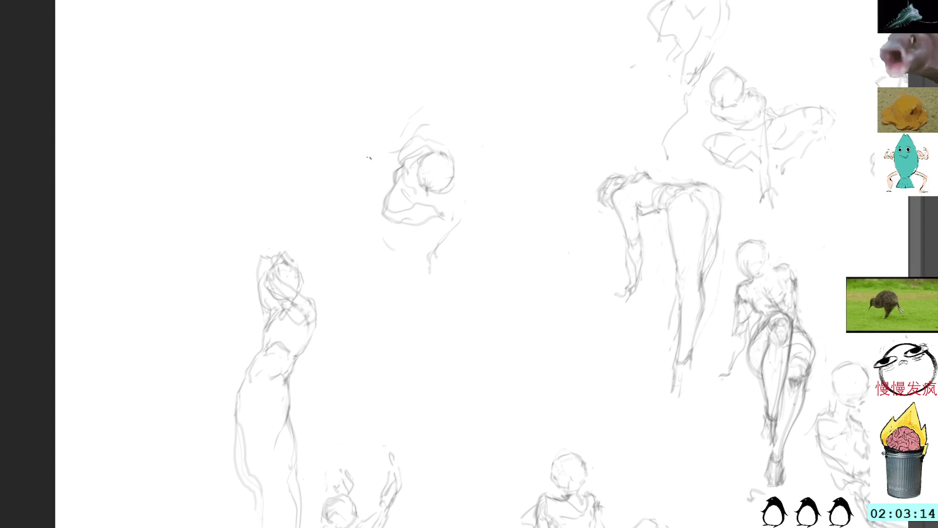
pyautogui.press('l')
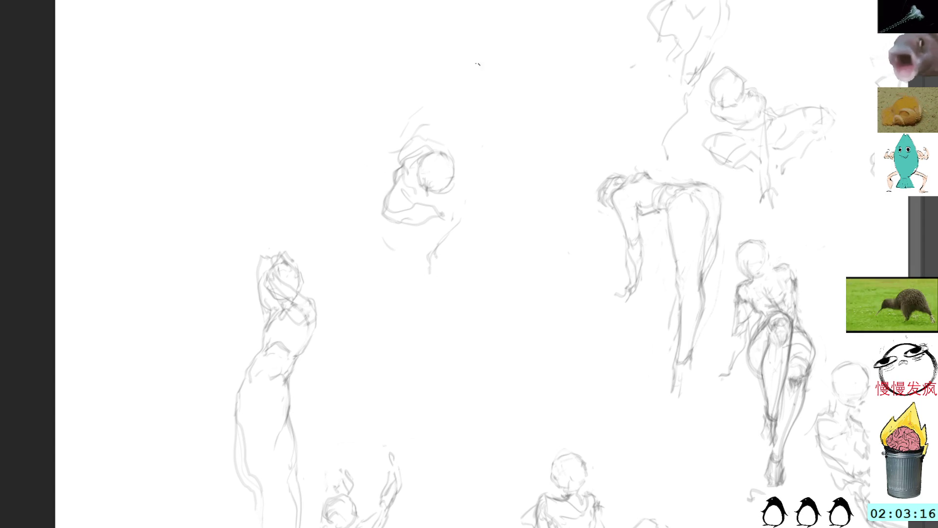
pyautogui.press('b')
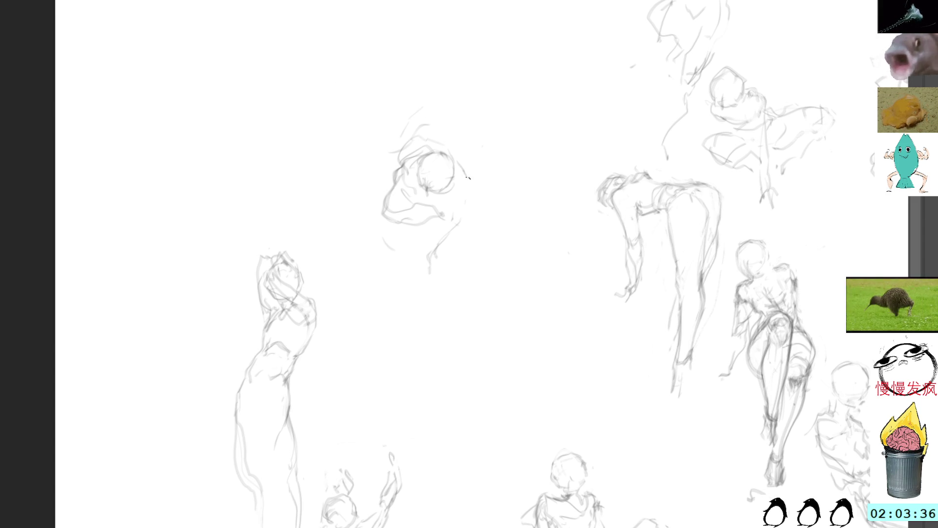
pyautogui.moveTo(467, 181)
pyautogui.mouseDown()
pyautogui.moveTo(476, 207)
pyautogui.moveTo(452, 227)
pyautogui.moveTo(401, 254)
pyautogui.moveTo(386, 242)
pyautogui.mouseUp()
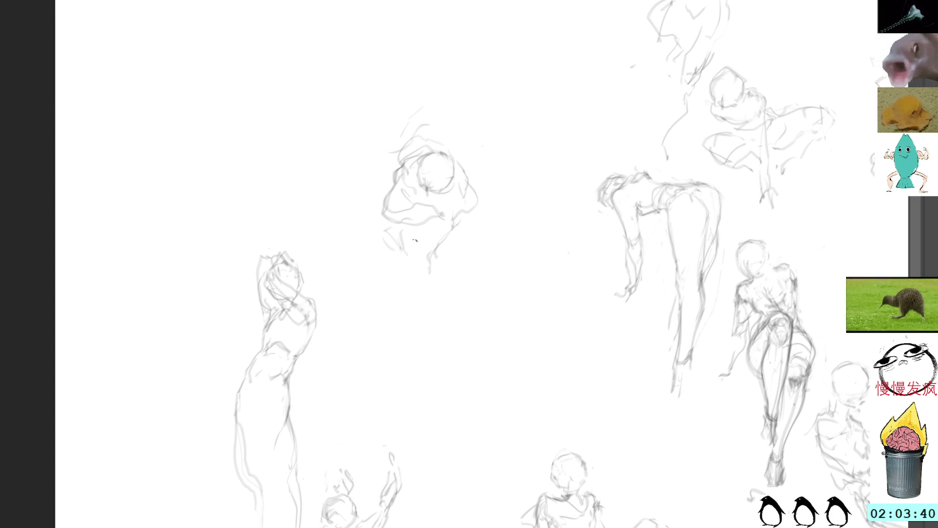
pyautogui.moveTo(469, 240)
pyautogui.mouseDown()
pyautogui.moveTo(438, 230)
pyautogui.moveTo(451, 252)
pyautogui.mouseUp()
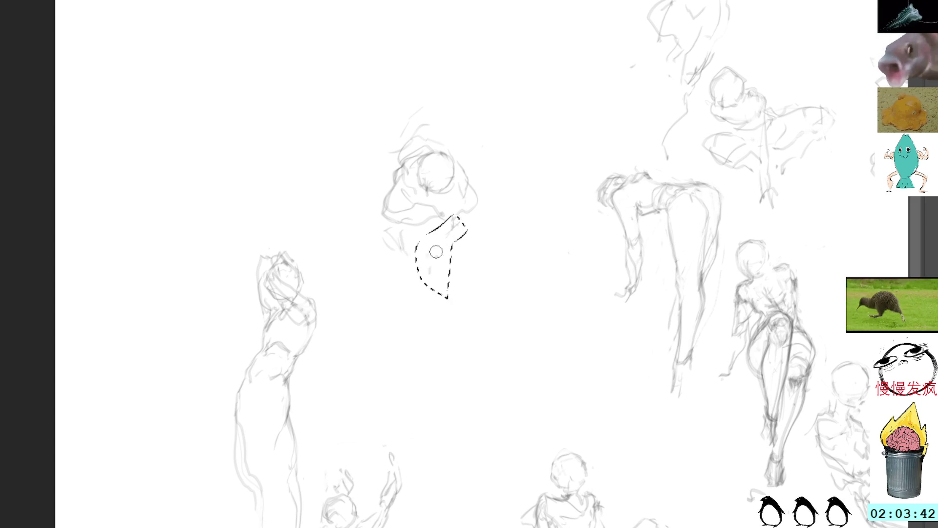
# Delete the stray marks below and above the head, then sketch the folded arm curves
pyautogui.press('Delete')
pyautogui.hotkey('ctrl', 'd')
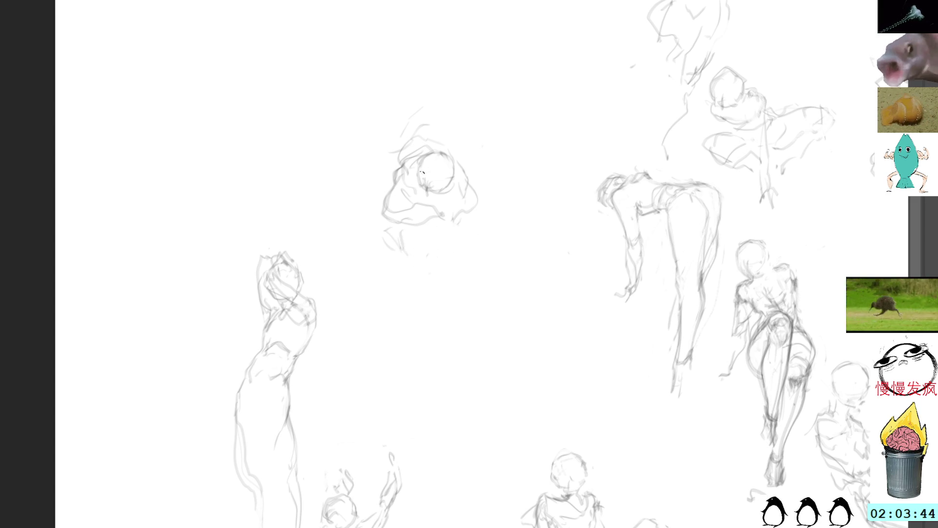
pyautogui.press('l')
pyautogui.moveTo(429, 103)
pyautogui.mouseDown()
pyautogui.moveTo(384, 151)
pyautogui.moveTo(427, 142)
pyautogui.moveTo(458, 113)
pyautogui.moveTo(451, 94)
pyautogui.mouseUp()
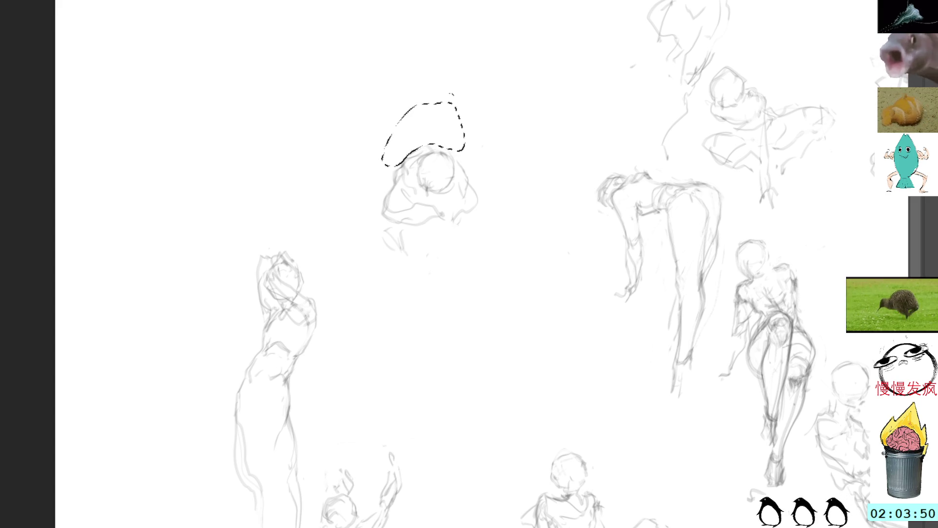
pyautogui.hotkey('ctrl', 'shift', 'a')
pyautogui.press('b')
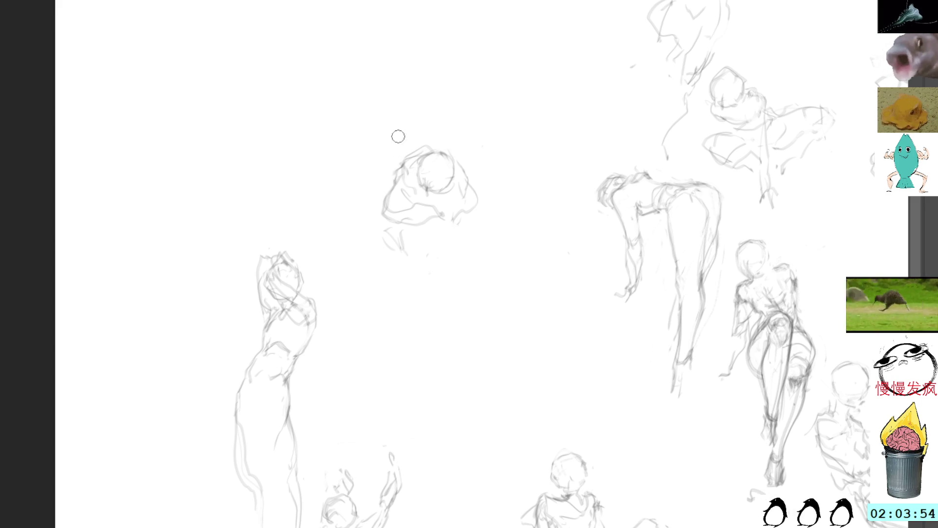
pyautogui.moveTo(437, 222); pyautogui.dragTo(448, 282)
pyautogui.moveTo(417, 237); pyautogui.dragTo(451, 299)
# Add a torso line and refine and darken the crouching figure's head outline
pyautogui.moveTo(468, 224); pyautogui.dragTo(462, 328)
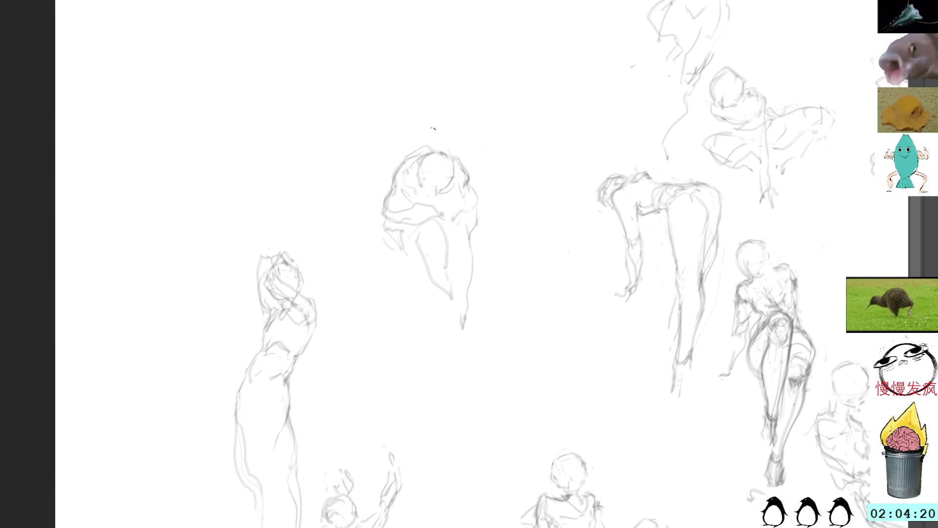
pyautogui.moveTo(478, 179); pyautogui.dragTo(469, 238)
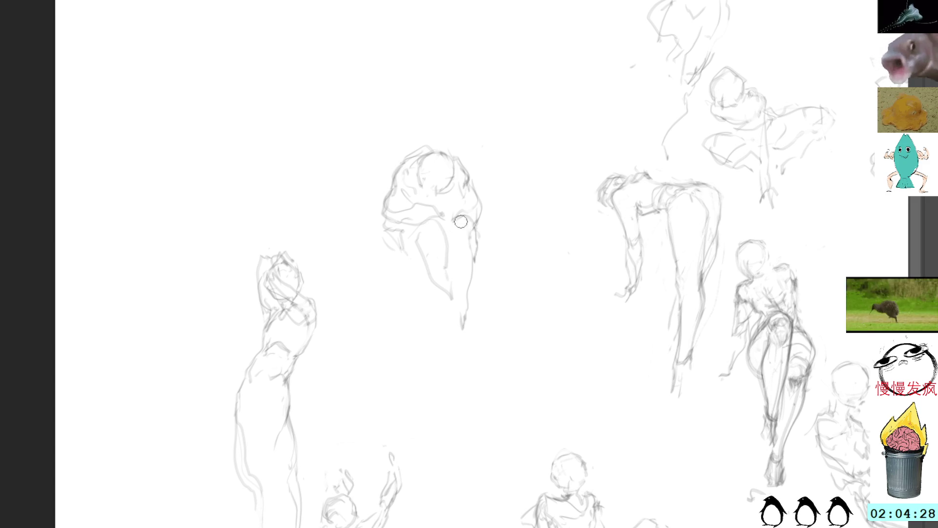
pyautogui.moveTo(464, 219)
pyautogui.mouseDown()
pyautogui.moveTo(478, 243)
pyautogui.moveTo(480, 234)
pyautogui.moveTo(476, 260)
pyautogui.mouseUp()
pyautogui.moveTo(409, 245)
pyautogui.mouseDown()
pyautogui.moveTo(397, 251)
pyautogui.moveTo(410, 266)
pyautogui.moveTo(436, 277)
pyautogui.mouseUp()
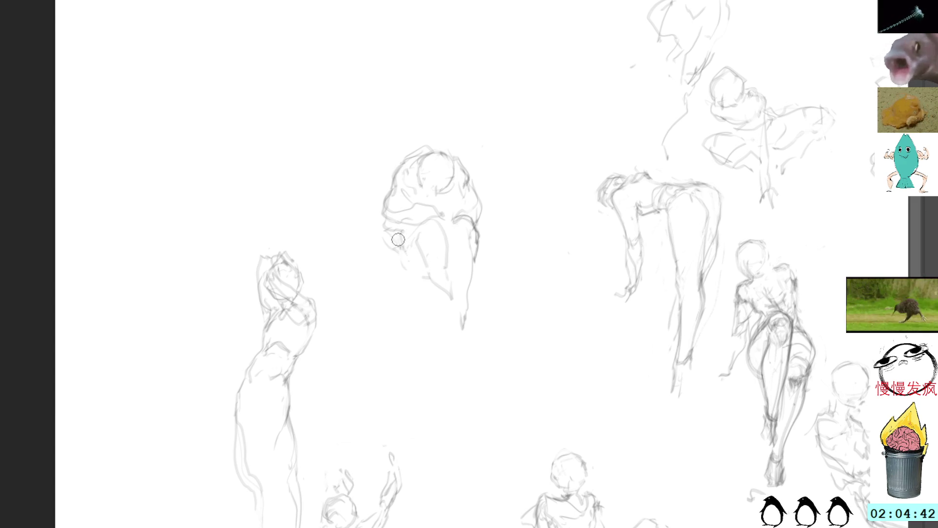
# After a discarded shoulder selection, draw two more lines down the crouching body
pyautogui.press('l')
pyautogui.moveTo(401, 252)
pyautogui.mouseDown()
pyautogui.moveTo(397, 260)
pyautogui.moveTo(393, 242)
pyautogui.mouseUp()
pyautogui.moveTo(396, 252); pyautogui.dragTo(399, 254)
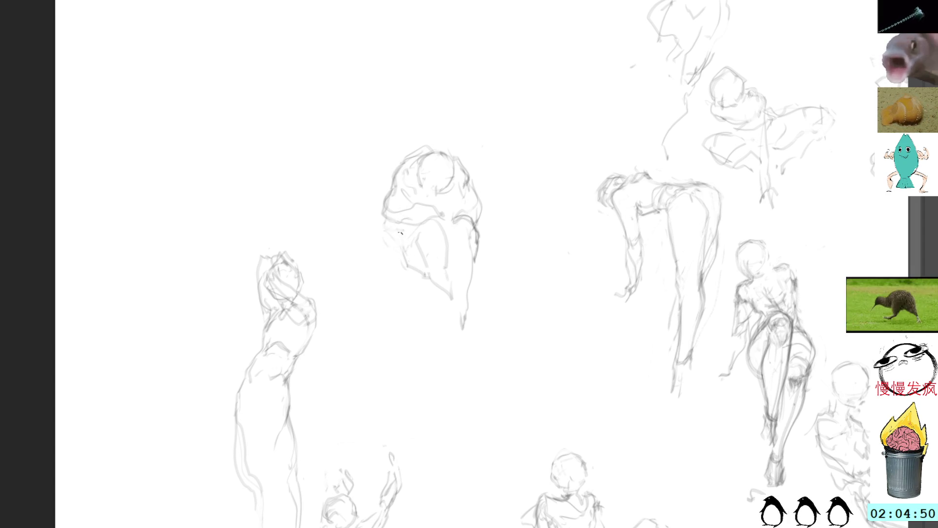
pyautogui.moveTo(417, 255); pyautogui.dragTo(454, 313)
pyautogui.moveTo(448, 223); pyautogui.dragTo(457, 324)
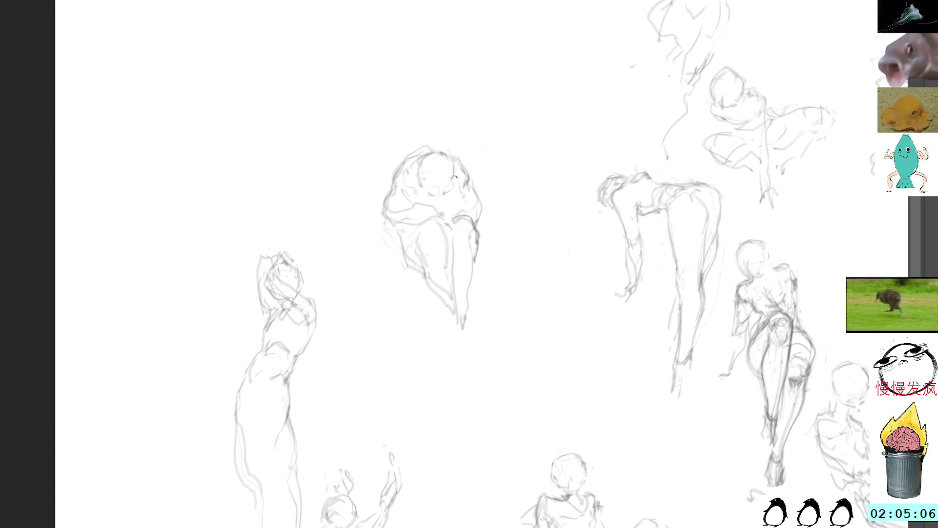
# Move the crouching figure down-right into the lower middle and shorten its top slightly
pyautogui.moveTo(458, 126)
pyautogui.mouseDown()
pyautogui.moveTo(372, 291)
pyautogui.moveTo(513, 331)
pyautogui.moveTo(471, 136)
pyautogui.mouseUp()
pyautogui.moveTo(454, 203)
pyautogui.mouseDown()
pyautogui.moveTo(478, 331)
pyautogui.moveTo(617, 336)
pyautogui.moveTo(640, 398)
pyautogui.mouseUp()
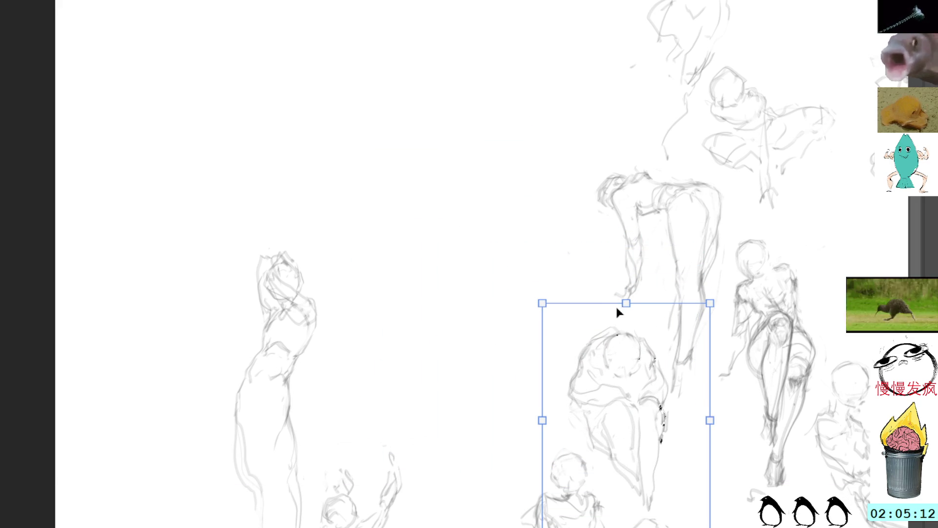
pyautogui.moveTo(625, 302); pyautogui.dragTo(625, 325)
pyautogui.press('Return')
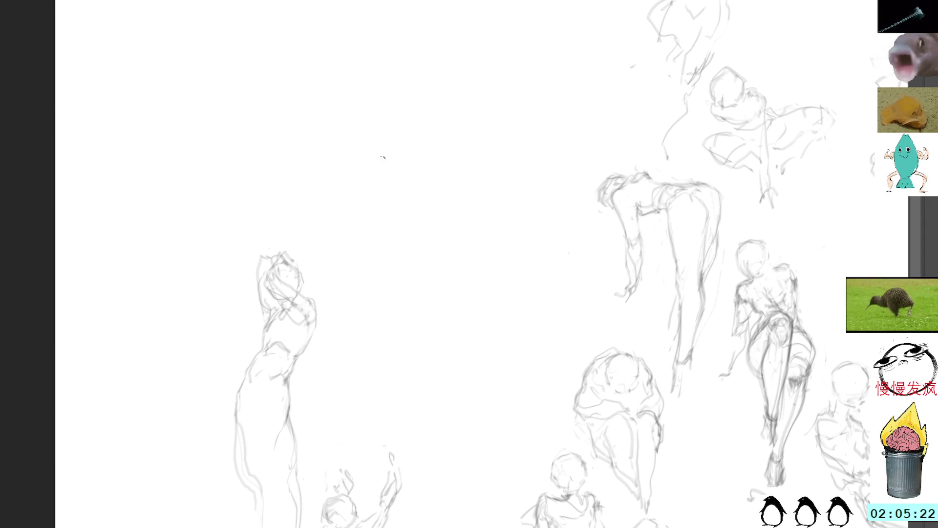
# Sketch a new head with shoulders in the empty space near the canvas centre
pyautogui.moveTo(388, 151)
pyautogui.mouseDown()
pyautogui.moveTo(417, 172)
pyautogui.moveTo(405, 204)
pyautogui.moveTo(423, 234)
pyautogui.moveTo(439, 210)
pyautogui.mouseUp()
# Extend the new figure's neck and draw its torso curve and lower right contour
pyautogui.moveTo(424, 178); pyautogui.dragTo(440, 193)
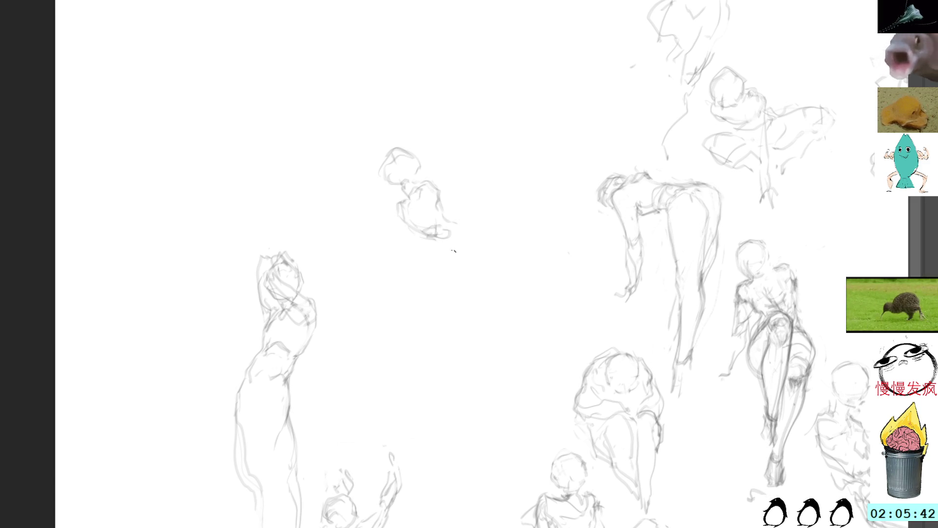
pyautogui.moveTo(445, 247)
pyautogui.mouseDown()
pyautogui.moveTo(472, 219)
pyautogui.moveTo(484, 222)
pyautogui.mouseUp()
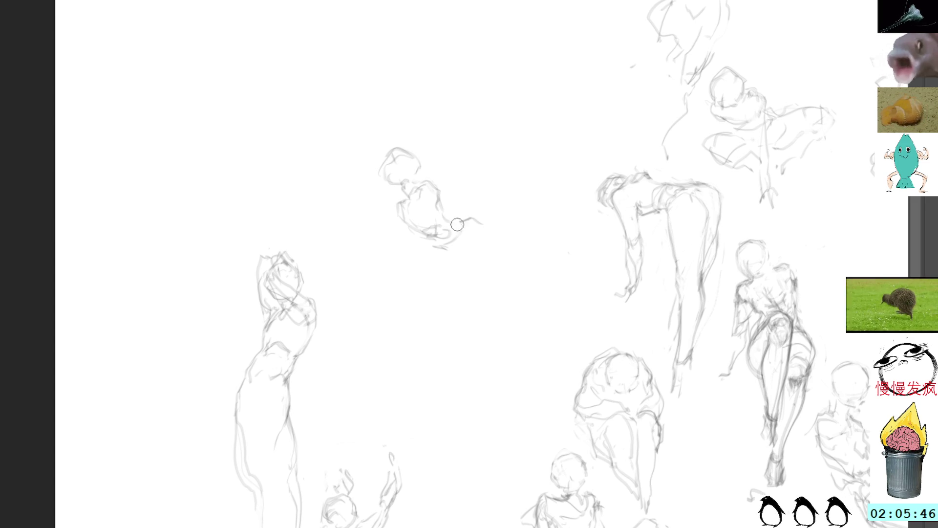
pyautogui.moveTo(431, 179); pyautogui.dragTo(434, 181)
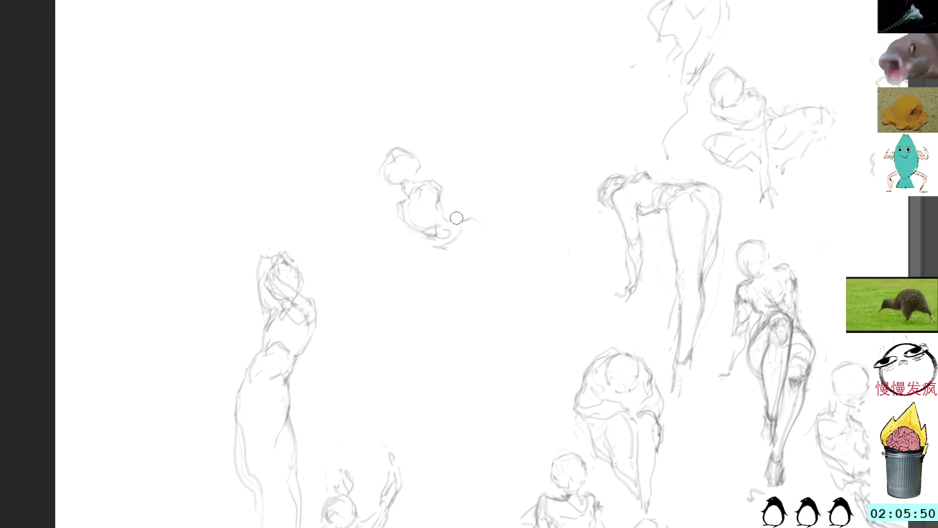
pyautogui.moveTo(461, 230)
pyautogui.mouseDown()
pyautogui.moveTo(472, 216)
pyautogui.moveTo(489, 218)
pyautogui.mouseUp()
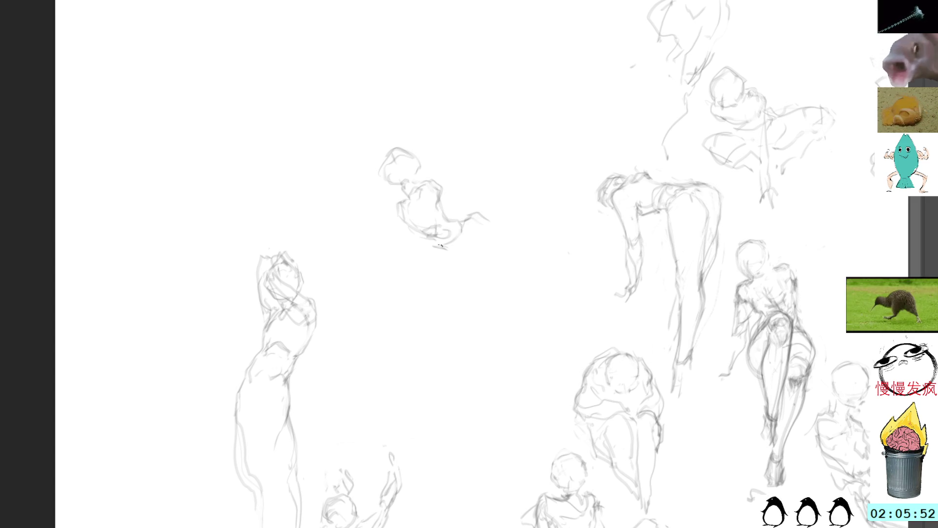
pyautogui.moveTo(433, 248)
pyautogui.mouseDown()
pyautogui.moveTo(478, 257)
pyautogui.moveTo(492, 230)
pyautogui.moveTo(476, 252)
pyautogui.mouseUp()
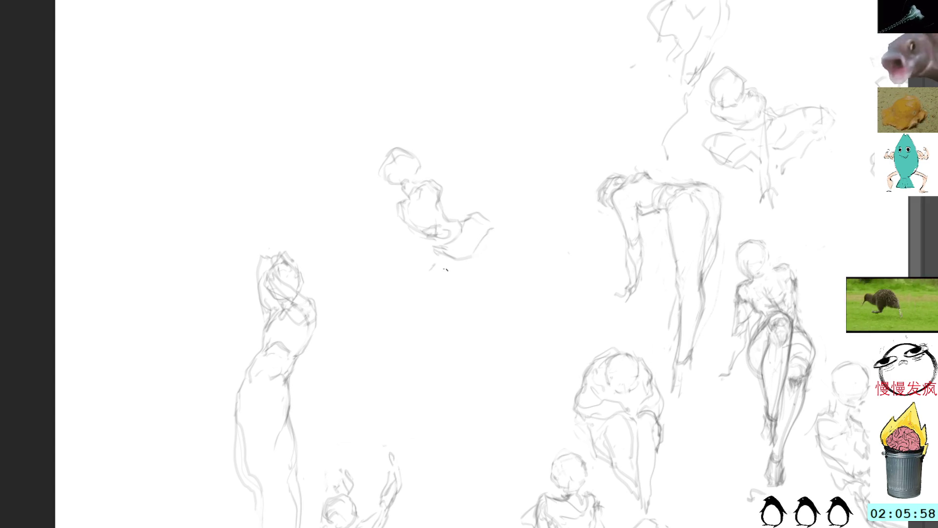
# Try hip loops and a curved right hip edge, undoing the unwanted strokes
pyautogui.moveTo(441, 272); pyautogui.dragTo(418, 309)
pyautogui.moveTo(486, 226)
pyautogui.mouseDown()
pyautogui.moveTo(431, 253)
pyautogui.moveTo(489, 271)
pyautogui.moveTo(495, 245)
pyautogui.mouseUp()
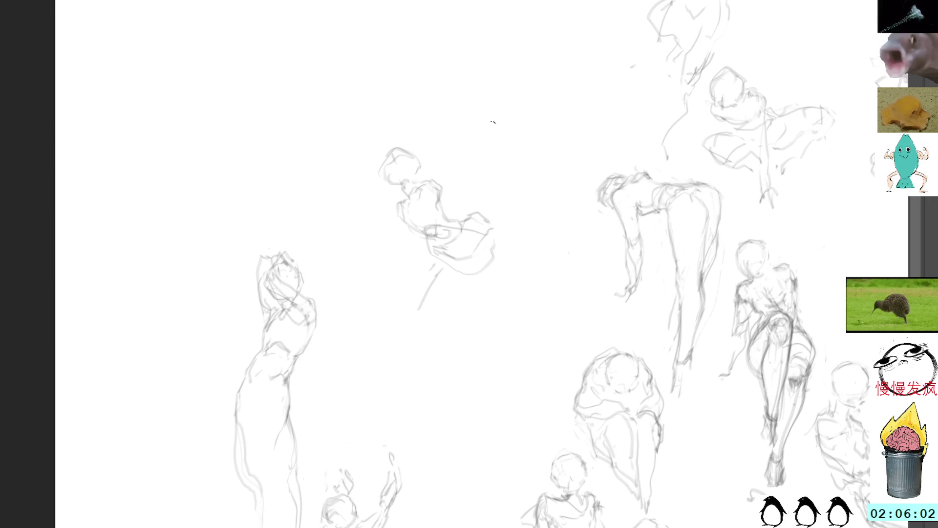
pyautogui.hotkey('ctrl', 'z')
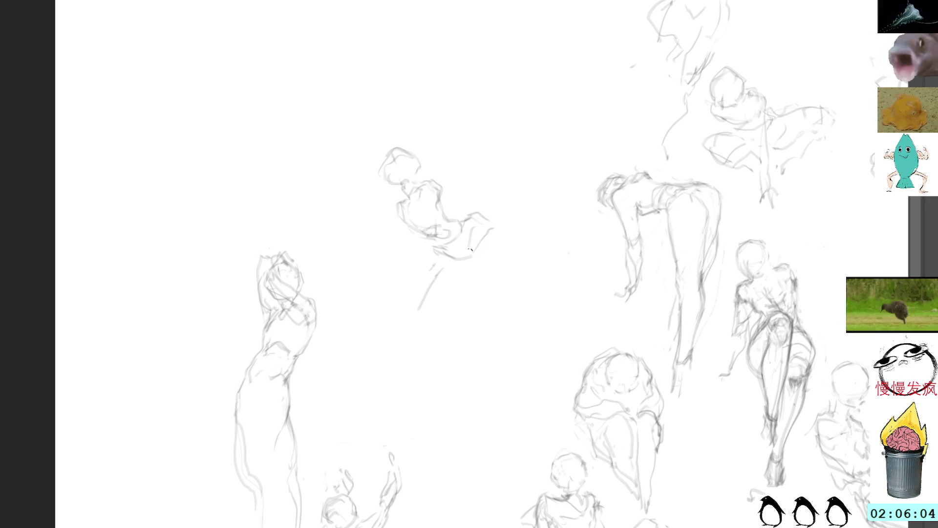
pyautogui.moveTo(474, 243)
pyautogui.mouseDown()
pyautogui.moveTo(496, 221)
pyautogui.moveTo(494, 238)
pyautogui.mouseUp()
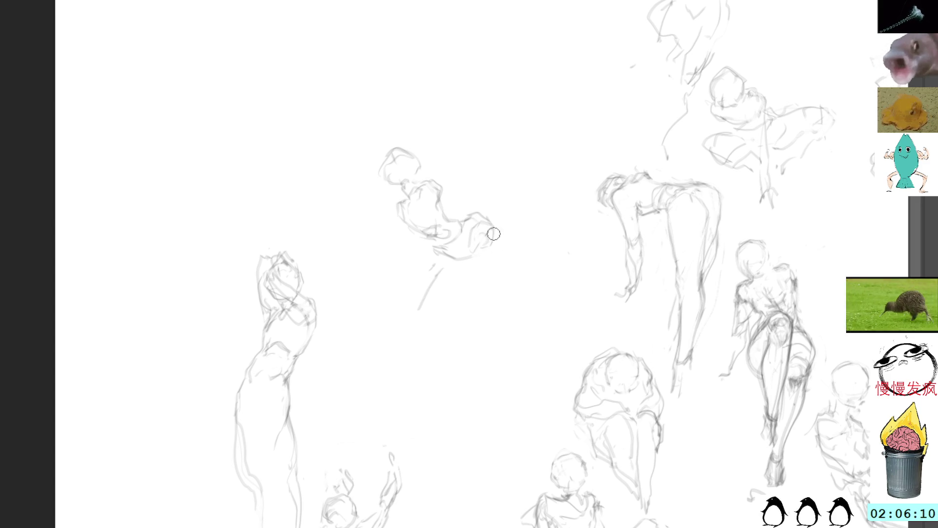
pyautogui.moveTo(496, 233)
pyautogui.mouseDown()
pyautogui.moveTo(492, 267)
pyautogui.moveTo(457, 270)
pyautogui.moveTo(431, 258)
pyautogui.moveTo(458, 229)
pyautogui.moveTo(433, 236)
pyautogui.moveTo(431, 259)
pyautogui.moveTo(494, 266)
pyautogui.moveTo(497, 239)
pyautogui.moveTo(497, 249)
pyautogui.mouseUp()
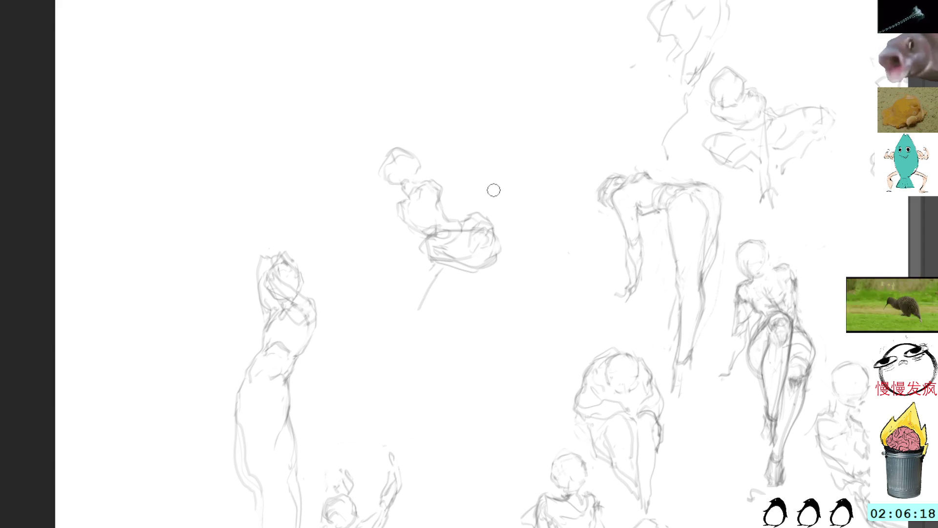
pyautogui.hotkey('ctrl', 'z')
pyautogui.hotkey('ctrl', 'z')
pyautogui.hotkey('ctrl', 'z')
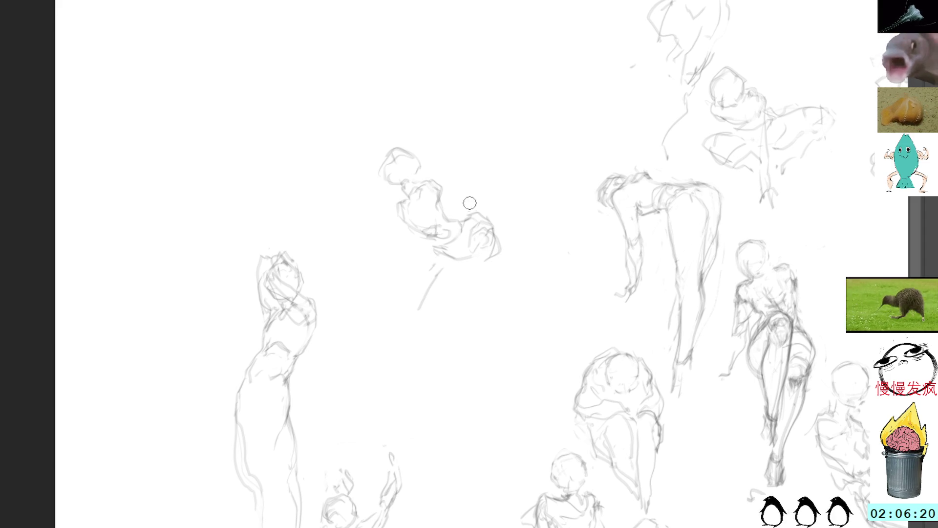
# Build up darker looping hip contours and a first diagonal leg line
pyautogui.moveTo(472, 208)
pyautogui.mouseDown()
pyautogui.moveTo(469, 221)
pyautogui.moveTo(496, 219)
pyautogui.moveTo(471, 211)
pyautogui.moveTo(460, 224)
pyautogui.moveTo(471, 218)
pyautogui.moveTo(465, 210)
pyautogui.mouseUp()
pyautogui.hotkey('ctrl', 'd')
pyautogui.moveTo(443, 244); pyautogui.dragTo(526, 317)
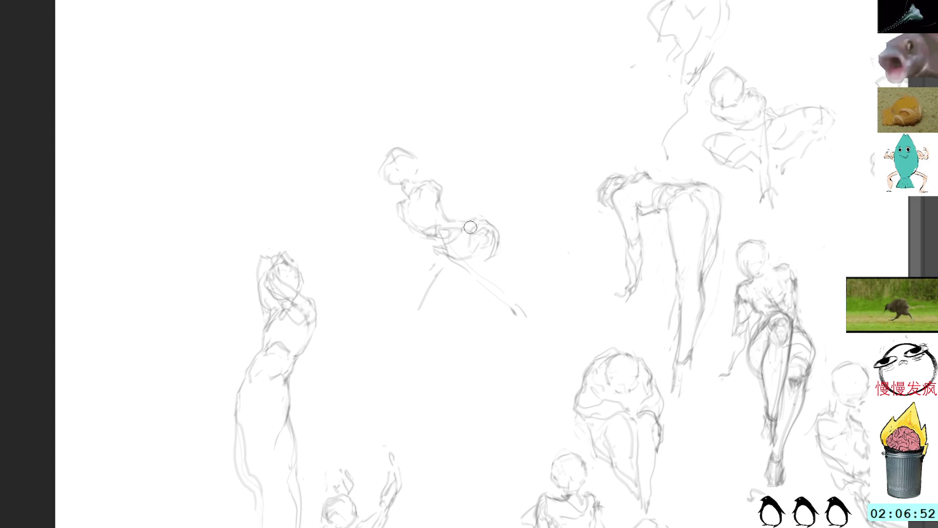
pyautogui.moveTo(467, 226)
pyautogui.mouseDown()
pyautogui.moveTo(428, 228)
pyautogui.moveTo(438, 261)
pyautogui.moveTo(479, 266)
pyautogui.moveTo(507, 239)
pyautogui.moveTo(498, 257)
pyautogui.mouseUp()
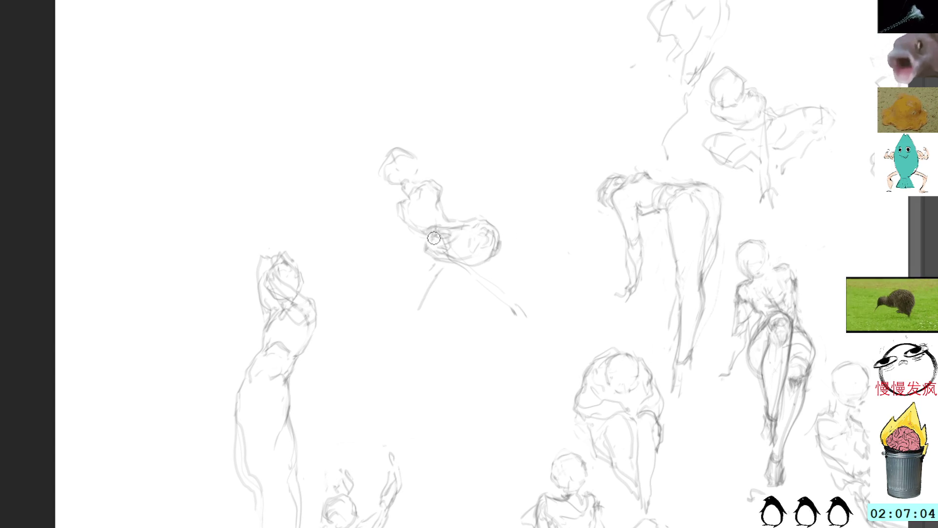
pyautogui.moveTo(437, 234); pyautogui.dragTo(424, 252)
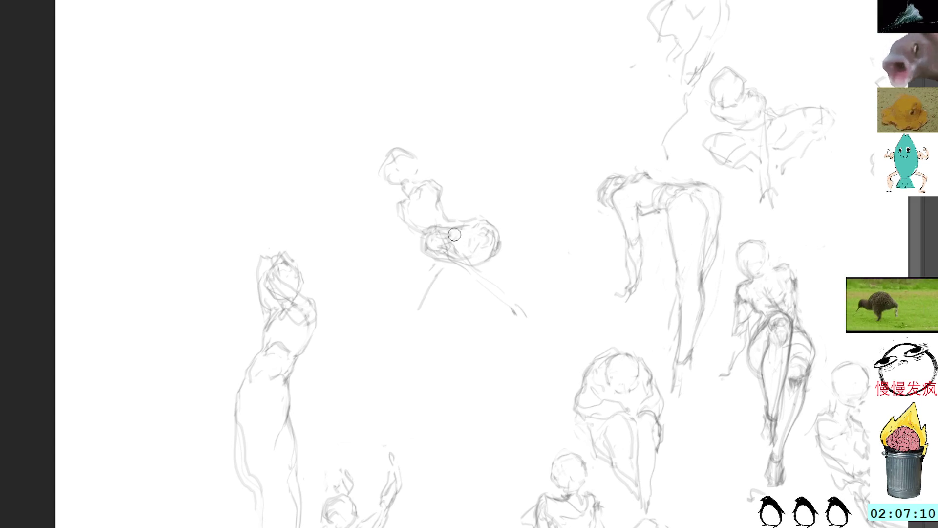
pyautogui.moveTo(438, 264); pyautogui.dragTo(487, 294)
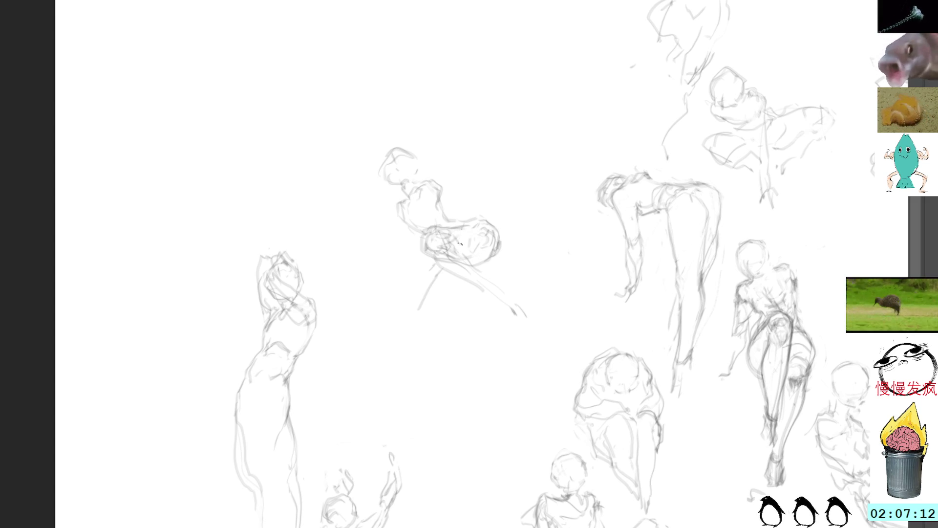
pyautogui.moveTo(453, 241)
pyautogui.mouseDown()
pyautogui.moveTo(483, 256)
pyautogui.moveTo(473, 256)
pyautogui.moveTo(506, 291)
pyautogui.mouseUp()
# Stretch the leg diagonally down-right and sketch the lower outline of both legs
pyautogui.moveTo(427, 256); pyautogui.dragTo(517, 309)
pyautogui.moveTo(452, 238)
pyautogui.mouseDown()
pyautogui.moveTo(513, 298)
pyautogui.moveTo(499, 297)
pyautogui.mouseUp()
pyautogui.moveTo(454, 271); pyautogui.dragTo(512, 309)
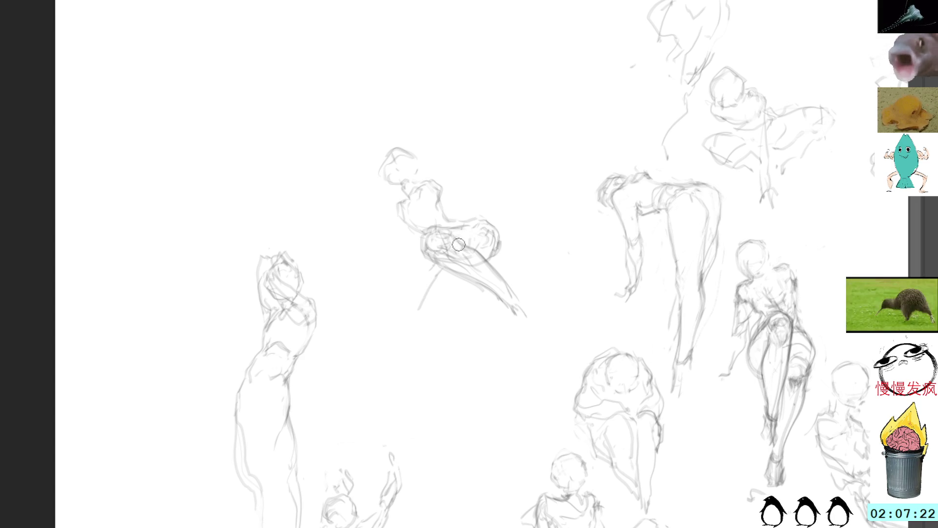
pyautogui.moveTo(458, 236)
pyautogui.mouseDown()
pyautogui.moveTo(516, 286)
pyautogui.moveTo(522, 299)
pyautogui.moveTo(506, 304)
pyautogui.moveTo(515, 285)
pyautogui.moveTo(540, 322)
pyautogui.moveTo(539, 305)
pyautogui.moveTo(542, 319)
pyautogui.moveTo(514, 326)
pyautogui.mouseUp()
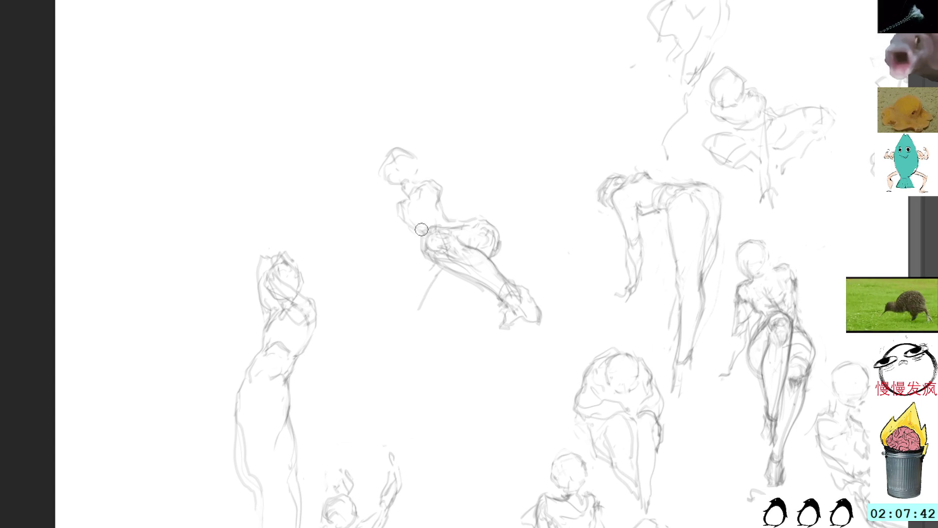
pyautogui.moveTo(436, 271); pyautogui.dragTo(419, 293)
pyautogui.moveTo(427, 299)
pyautogui.mouseDown()
pyautogui.moveTo(403, 311)
pyautogui.moveTo(482, 328)
pyautogui.mouseUp()
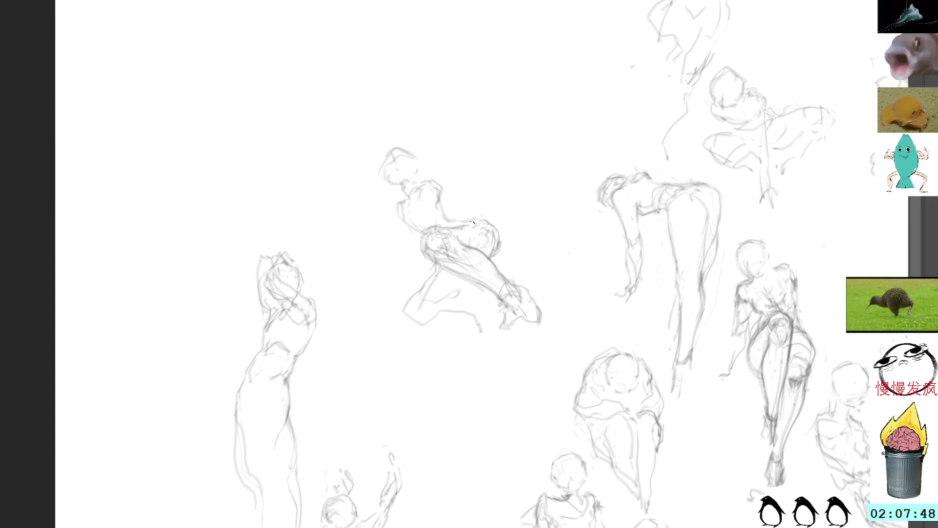
# Undo the recent leg strokes and tidy the stray mark below the central figure
pyautogui.press('l')
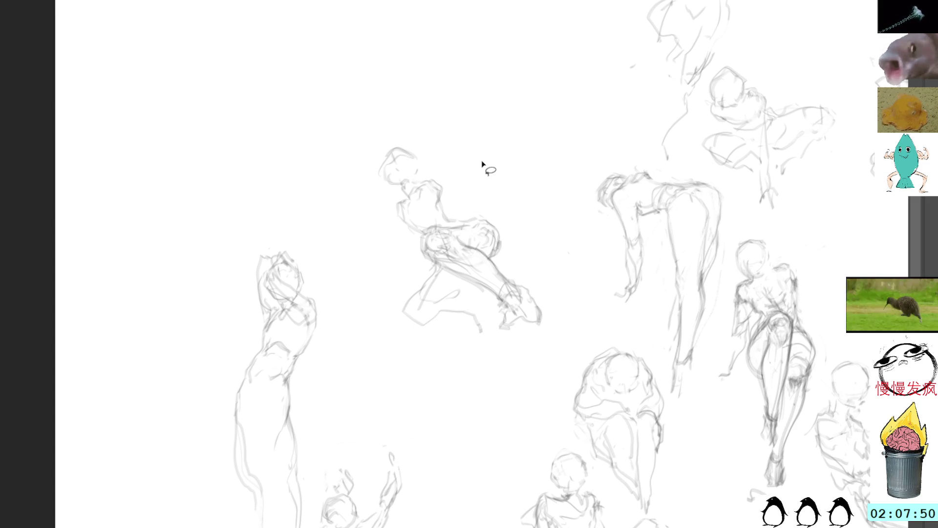
pyautogui.hotkey('ctrl', 'z')
pyautogui.hotkey('ctrl', 'z')
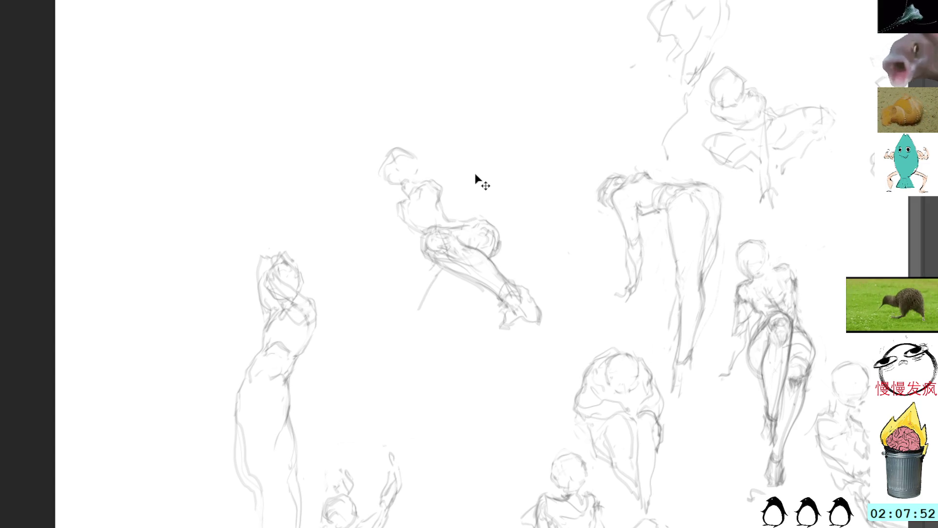
pyautogui.press('b')
pyautogui.press('l')
pyautogui.moveTo(442, 268); pyautogui.dragTo(441, 270)
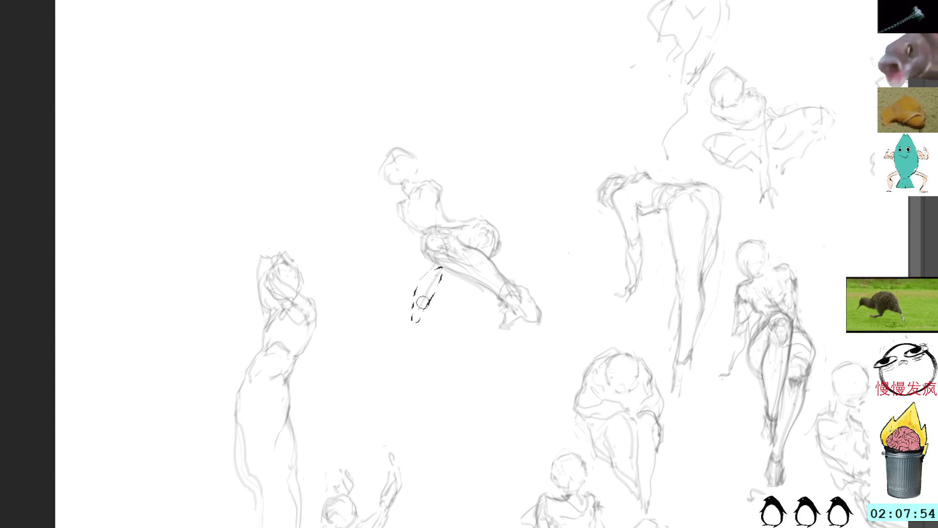
pyautogui.hotkey('ctrl', 'd')
pyautogui.press('b')
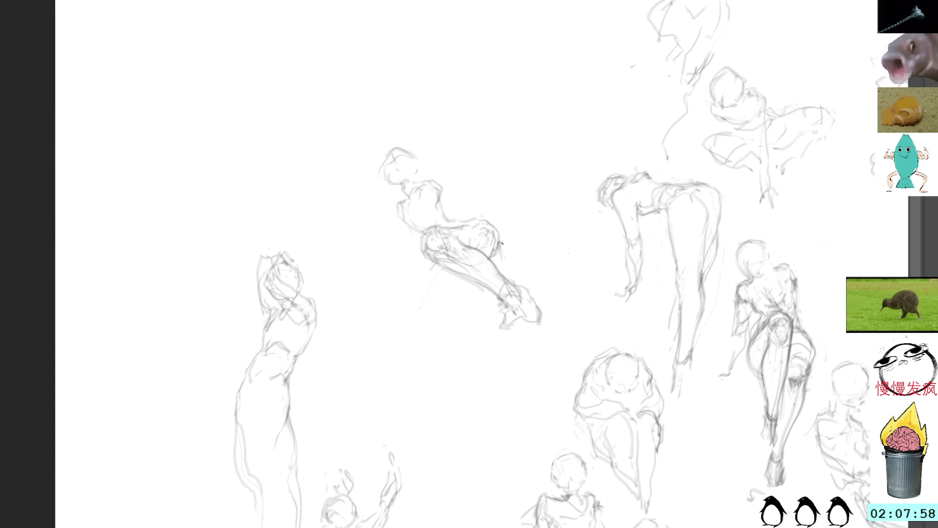
# Extend the hip contour and add foot-to-leg lines, then undo the last two strokes
pyautogui.moveTo(502, 239); pyautogui.dragTo(513, 255)
pyautogui.moveTo(560, 303); pyautogui.dragTo(568, 329)
pyautogui.moveTo(530, 286); pyautogui.dragTo(564, 302)
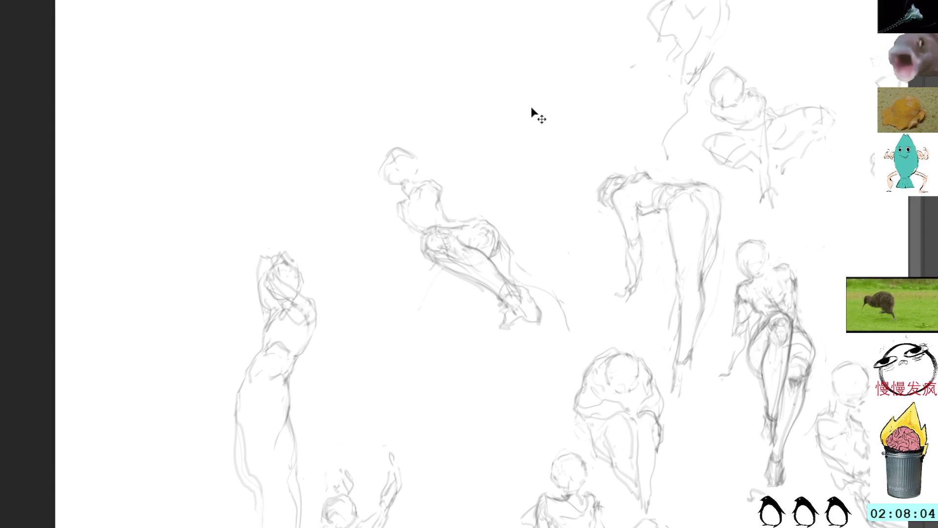
pyautogui.hotkey('ctrl', 'z')
pyautogui.hotkey('ctrl', 'z')
pyautogui.hotkey('ctrl', 'z')
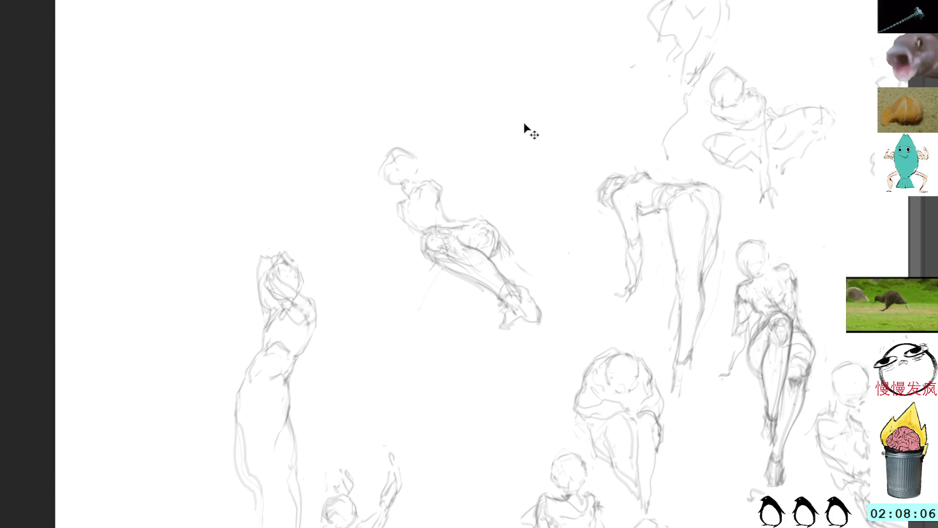
pyautogui.hotkey('ctrl', 'z')
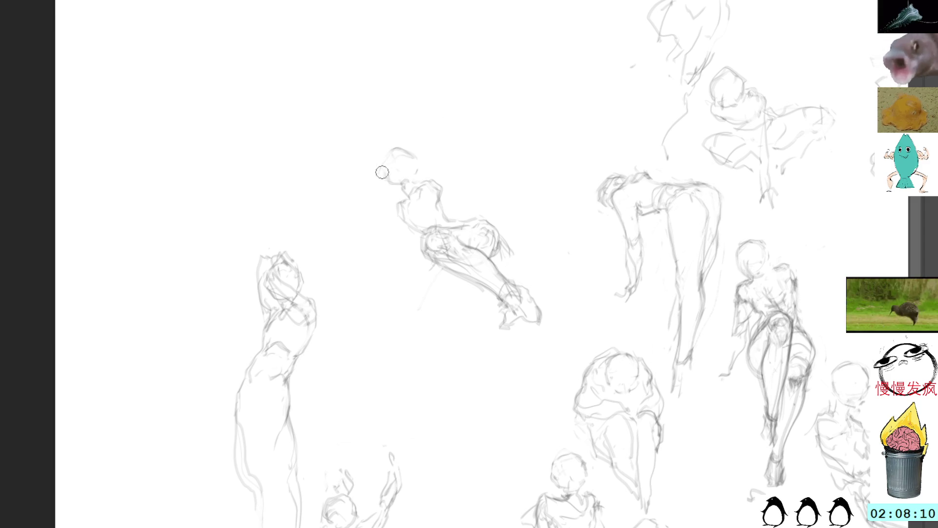
# Sketch a line along the head's left side and a faint line left of the hip
pyautogui.moveTo(384, 175); pyautogui.dragTo(390, 158)
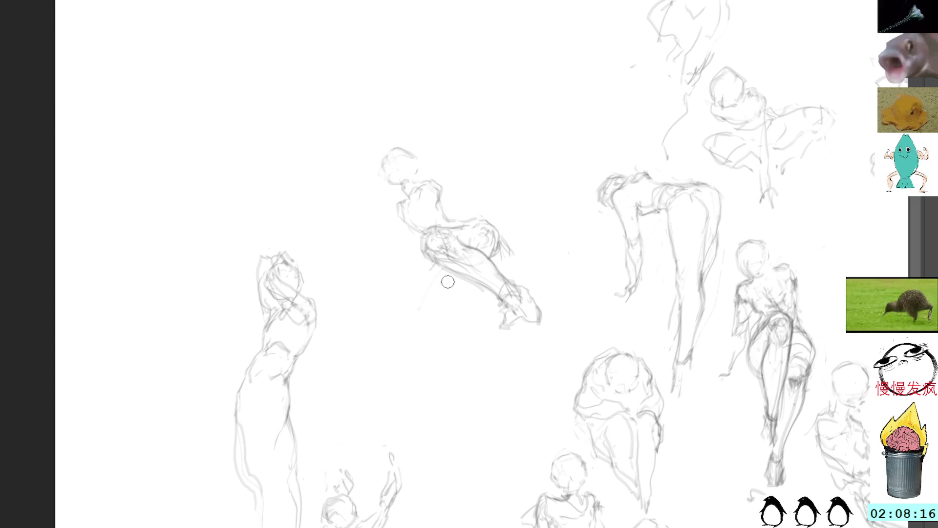
pyautogui.moveTo(423, 276); pyautogui.dragTo(388, 341)
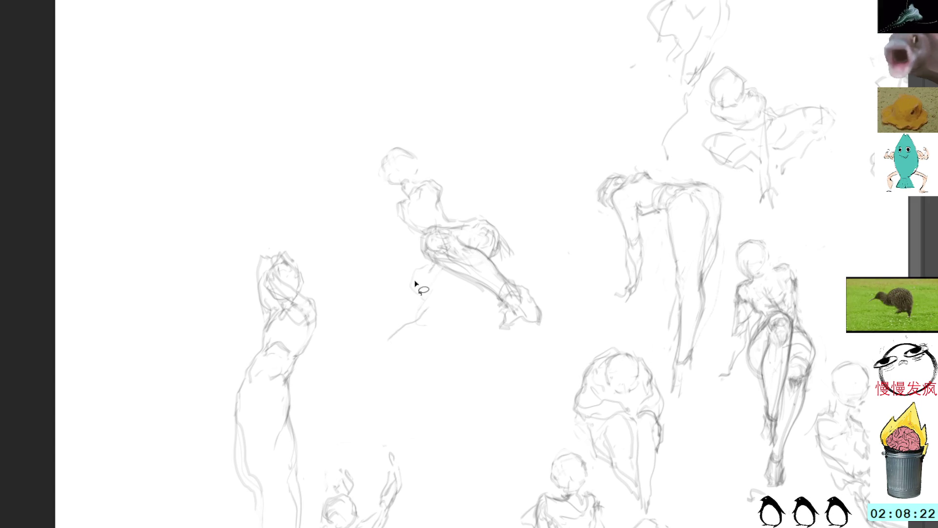
pyautogui.moveTo(412, 270); pyautogui.dragTo(414, 272)
pyautogui.hotkey('ctrl', 'shift', 'a')
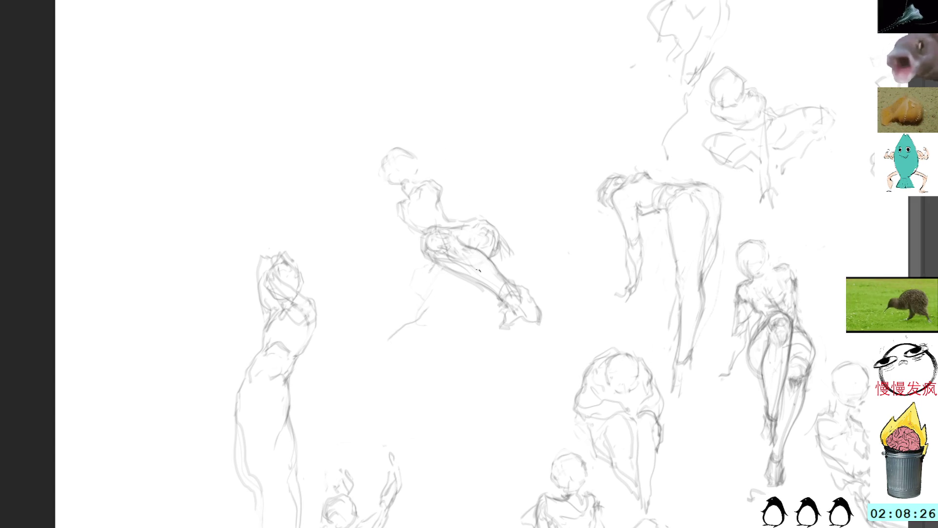
# Draw and reinforce a long leg line down-left from the hip, dropping the darker lower-leg stroke
pyautogui.moveTo(441, 271)
pyautogui.mouseDown()
pyautogui.moveTo(423, 302)
pyautogui.moveTo(355, 367)
pyautogui.mouseUp()
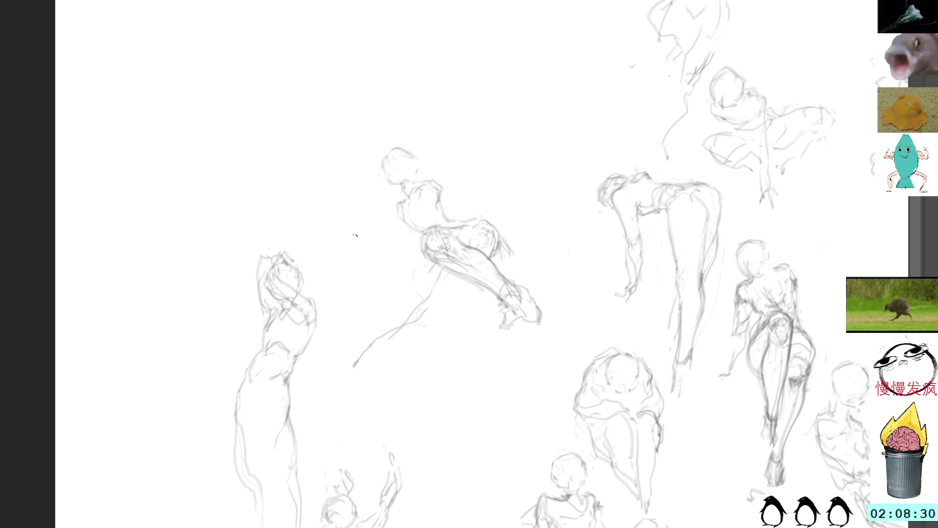
pyautogui.moveTo(429, 295); pyautogui.dragTo(364, 360)
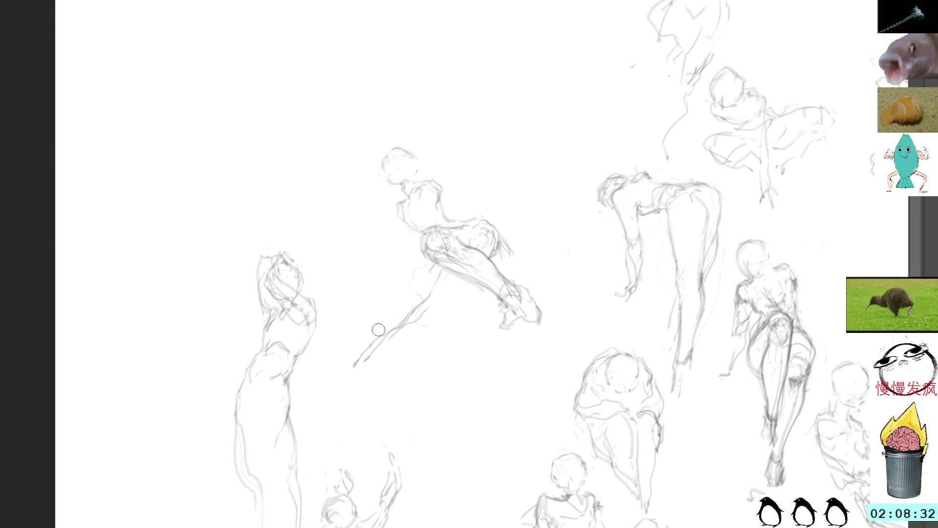
pyautogui.moveTo(387, 329); pyautogui.dragTo(345, 376)
pyautogui.hotkey('ctrl', 'z')
pyautogui.moveTo(388, 327); pyautogui.dragTo(350, 368)
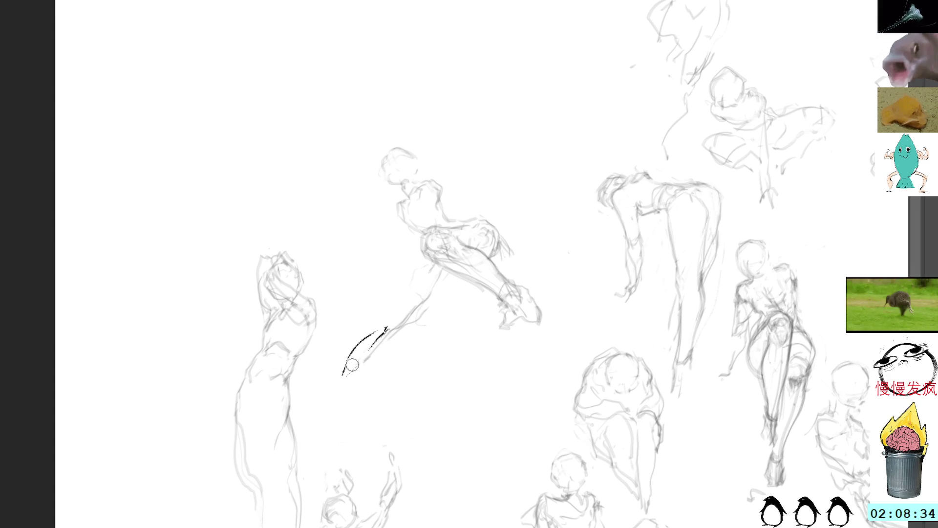
pyautogui.hotkey('ctrl', 'z')
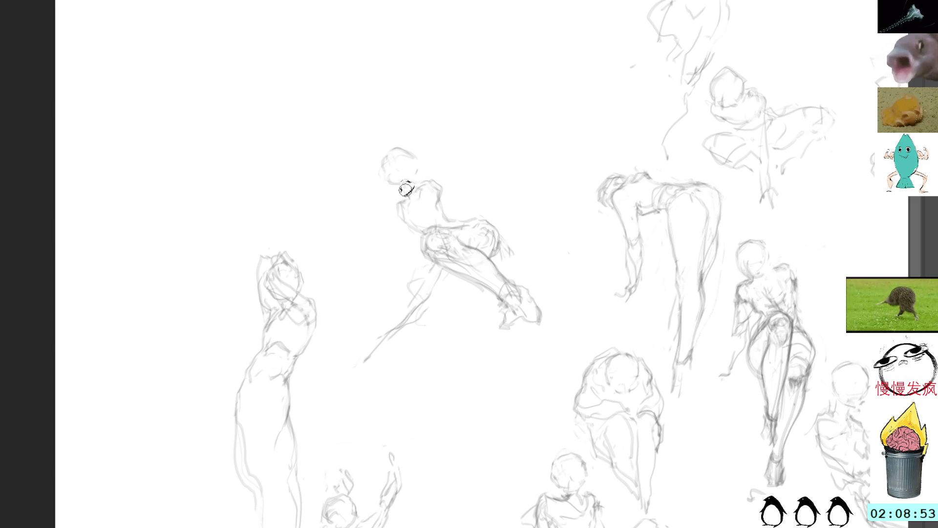
# Lasso the central figure's head and scale it down slightly
pyautogui.moveTo(399, 133)
pyautogui.mouseDown()
pyautogui.moveTo(404, 195)
pyautogui.moveTo(431, 167)
pyautogui.mouseUp()
pyautogui.hotkey('ctrl', 't')
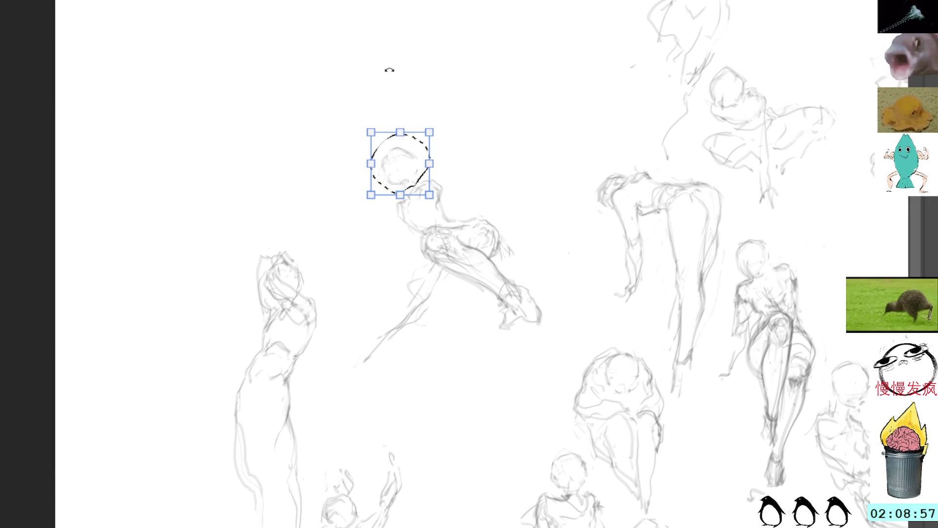
pyautogui.press('Delete')
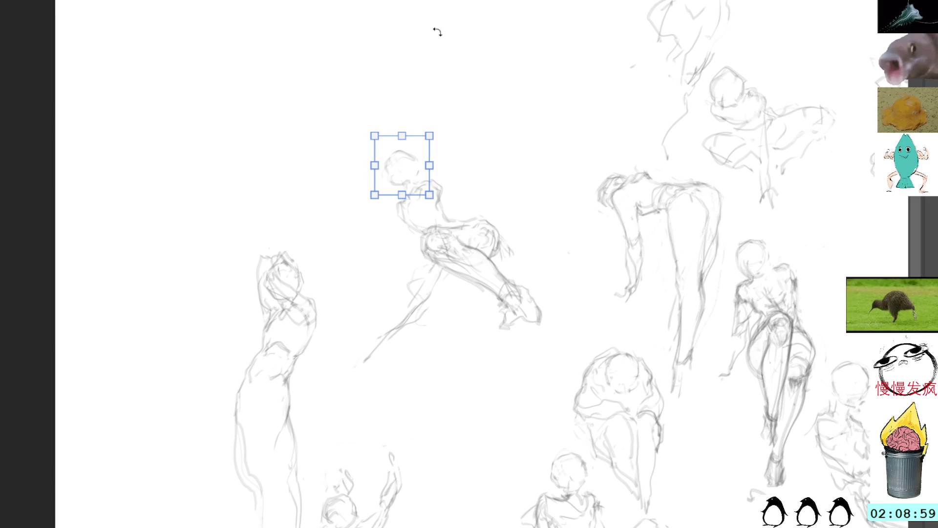
pyautogui.press('Return')
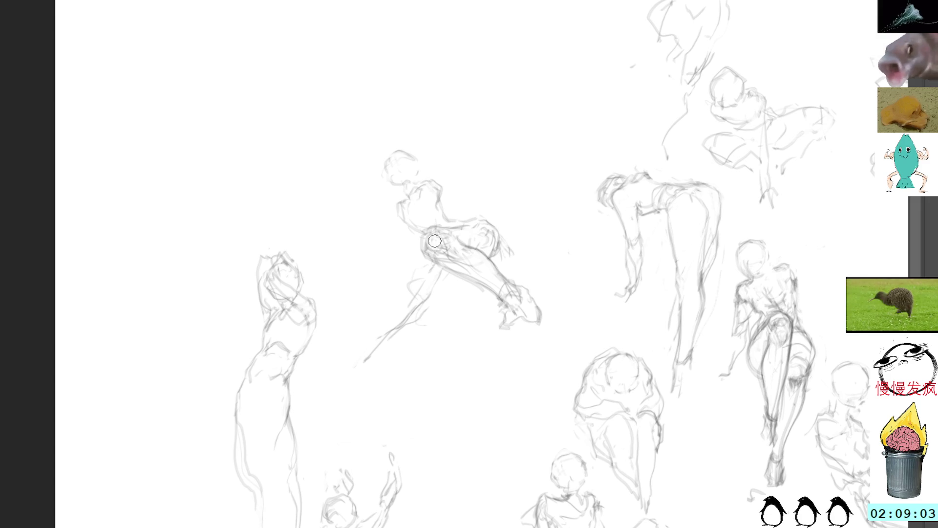
# Sketch a curve through the lower leg, remove a short extra stroke, and select lines left of the leg
pyautogui.moveTo(435, 269)
pyautogui.mouseDown()
pyautogui.moveTo(415, 296)
pyautogui.moveTo(465, 310)
pyautogui.moveTo(424, 303)
pyautogui.moveTo(487, 307)
pyautogui.mouseUp()
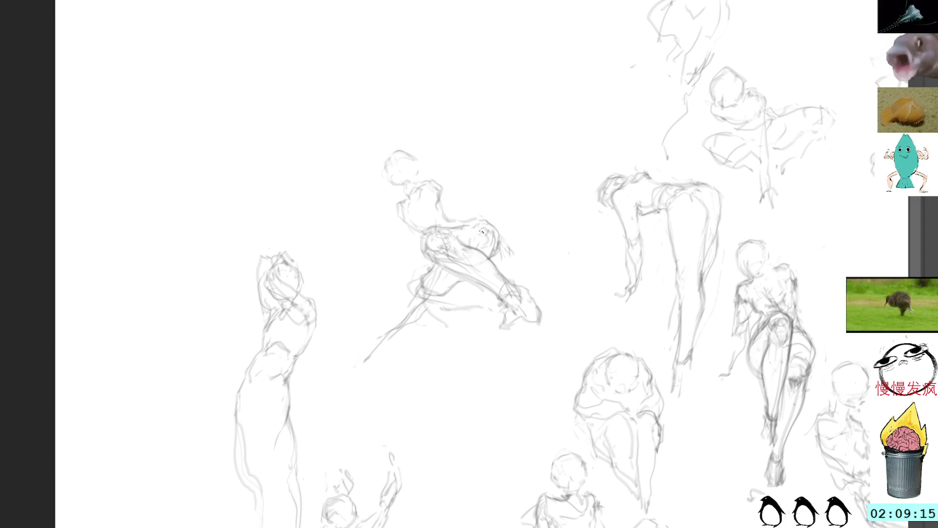
pyautogui.moveTo(422, 307); pyautogui.dragTo(423, 277)
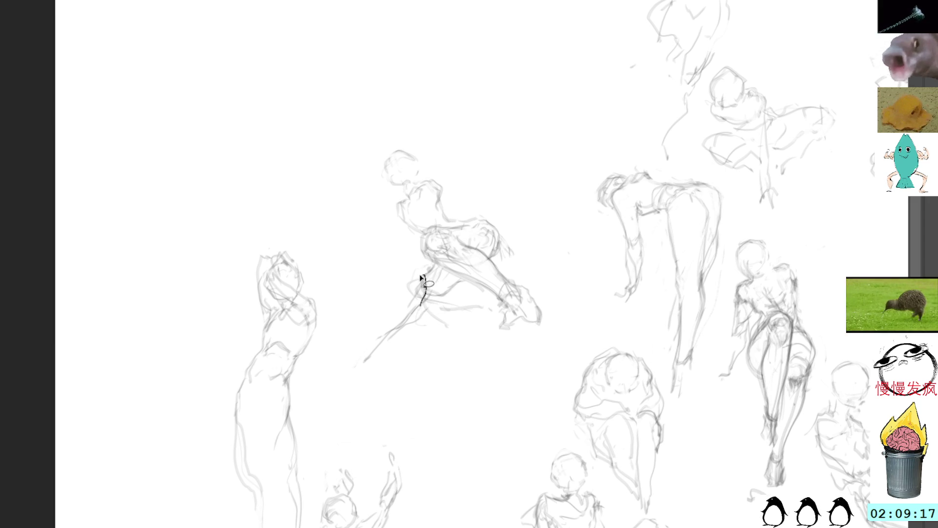
pyautogui.hotkey('ctrl', 'z')
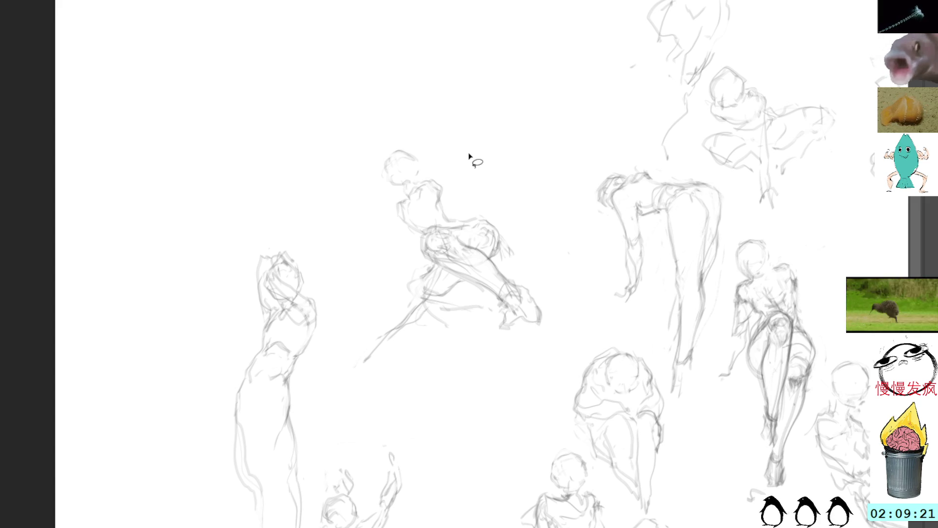
pyautogui.press('b')
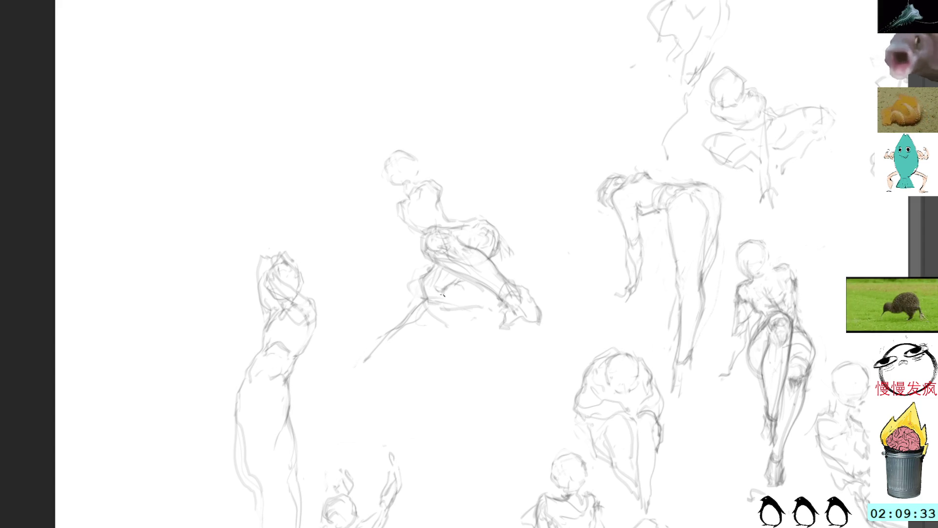
pyautogui.moveTo(430, 321)
pyautogui.mouseDown()
pyautogui.moveTo(383, 321)
pyautogui.moveTo(436, 347)
pyautogui.moveTo(430, 322)
pyautogui.mouseUp()
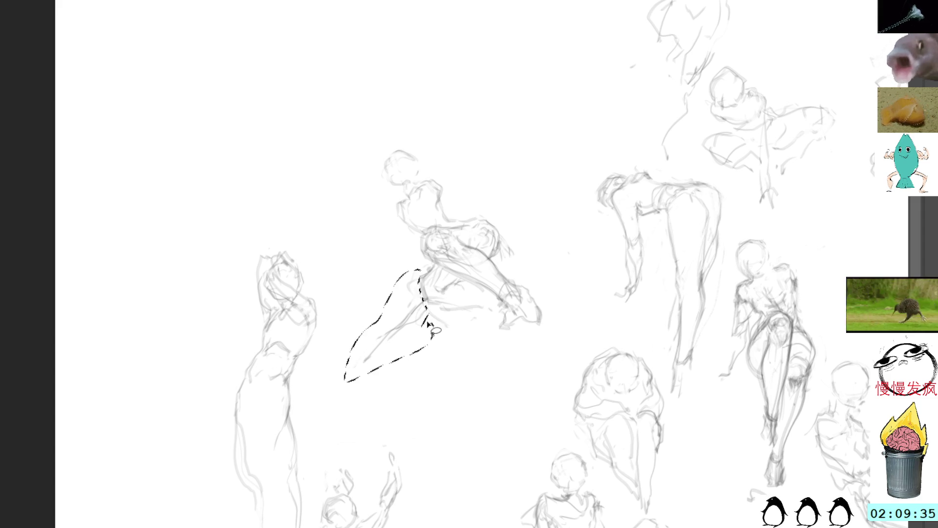
# Delete the selected leg lines left of the figure and deselect, returning to the brush
pyautogui.press('Delete')
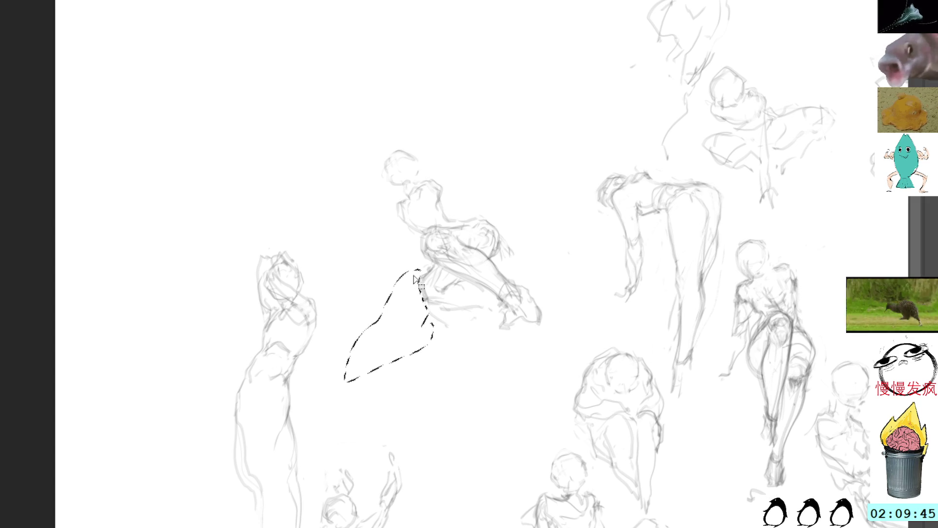
pyautogui.press('b')
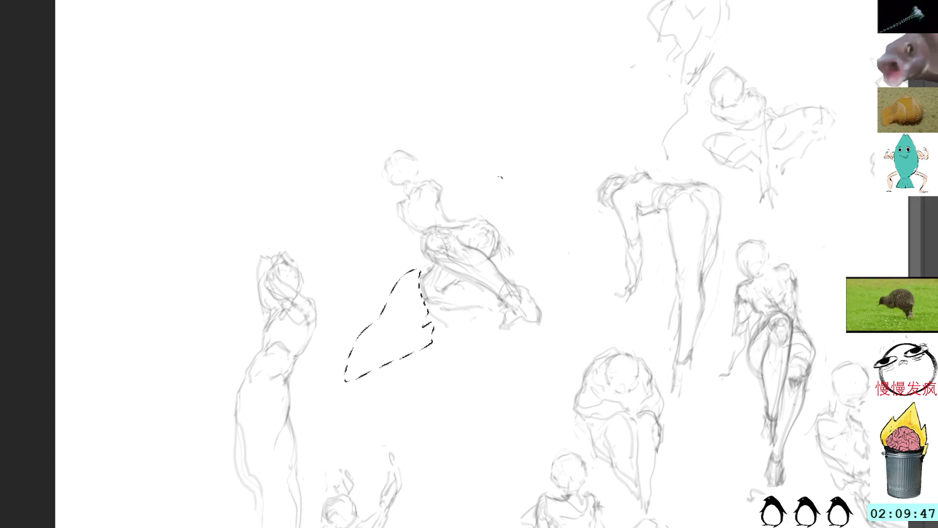
pyautogui.hotkey('ctrl', 'd')
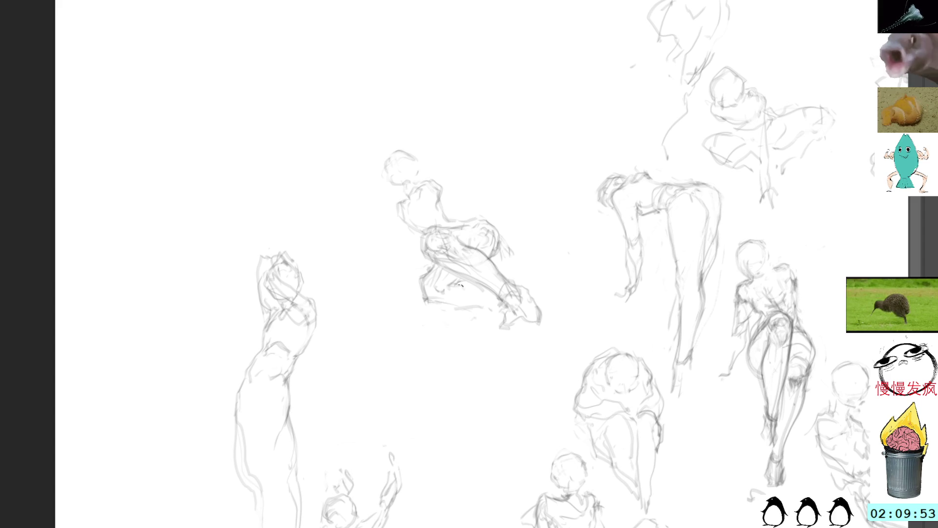
# Try a left-reaching arm and shoulder line on the figure, discarding the long diagonal strokes
pyautogui.moveTo(536, 280)
pyautogui.mouseDown()
pyautogui.moveTo(535, 210)
pyautogui.moveTo(362, 161)
pyautogui.moveTo(572, 271)
pyautogui.mouseUp()
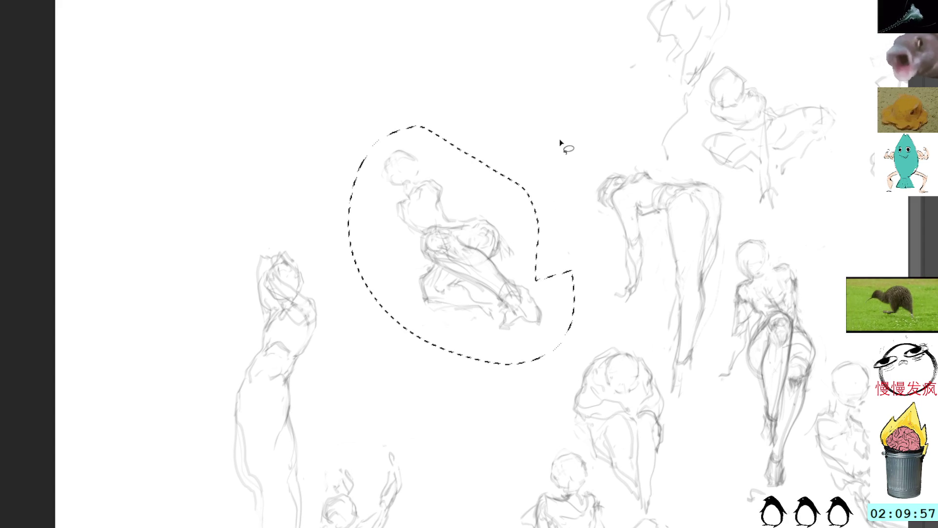
pyautogui.hotkey('ctrl', 'd')
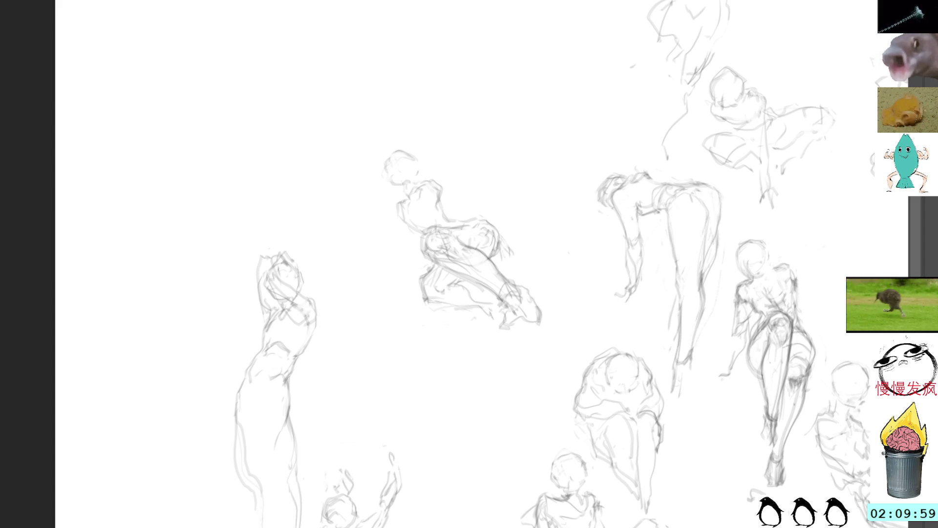
pyautogui.press('b')
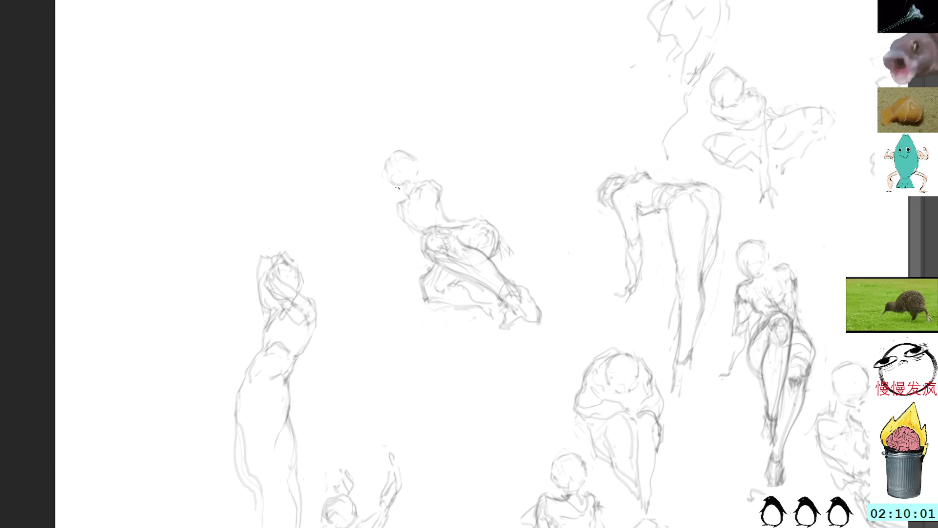
pyautogui.moveTo(391, 201); pyautogui.dragTo(346, 208)
pyautogui.moveTo(438, 183)
pyautogui.mouseDown()
pyautogui.moveTo(369, 228)
pyautogui.moveTo(354, 210)
pyautogui.moveTo(446, 264)
pyautogui.mouseUp()
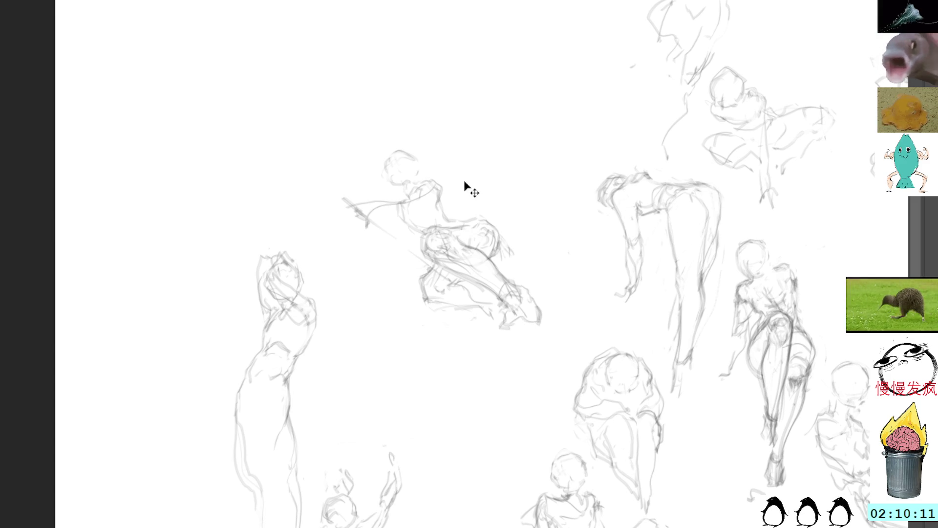
pyautogui.hotkey('ctrl', 'z')
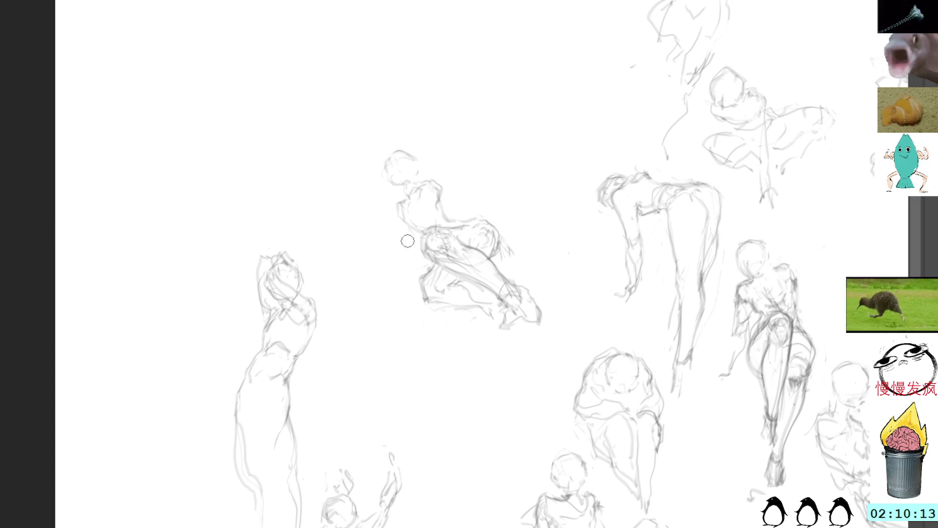
# Draw a line down the figure's side, a left-reaching arm and shoulder-chest strokes
pyautogui.moveTo(430, 204); pyautogui.dragTo(407, 268)
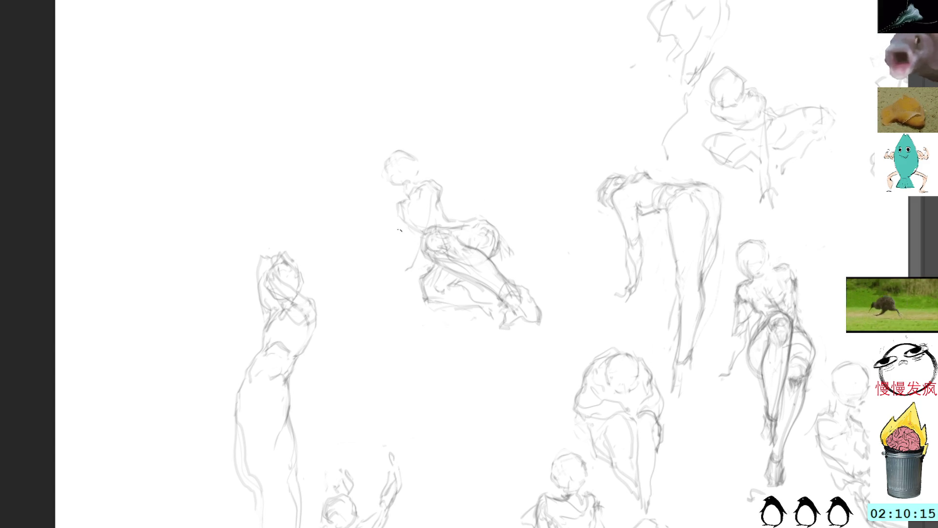
pyautogui.moveTo(400, 230); pyautogui.dragTo(390, 275)
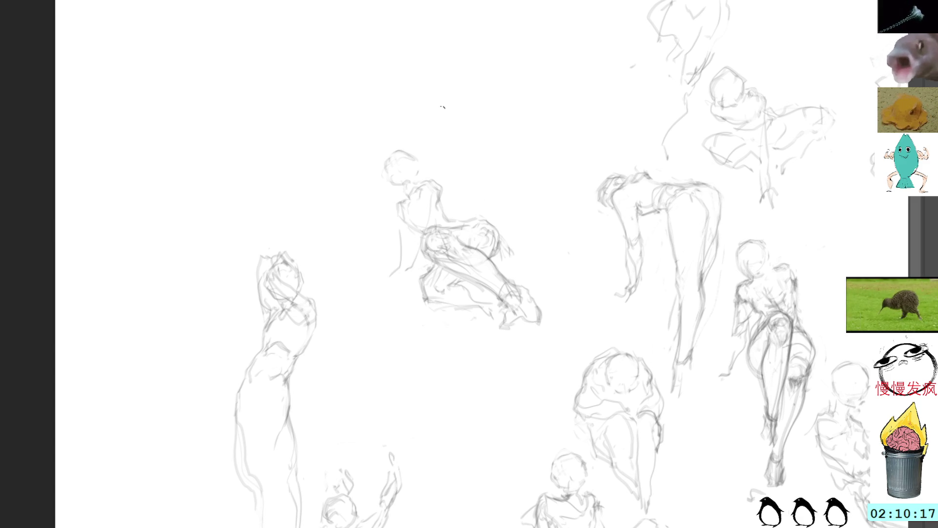
pyautogui.hotkey('ctrl', 'z')
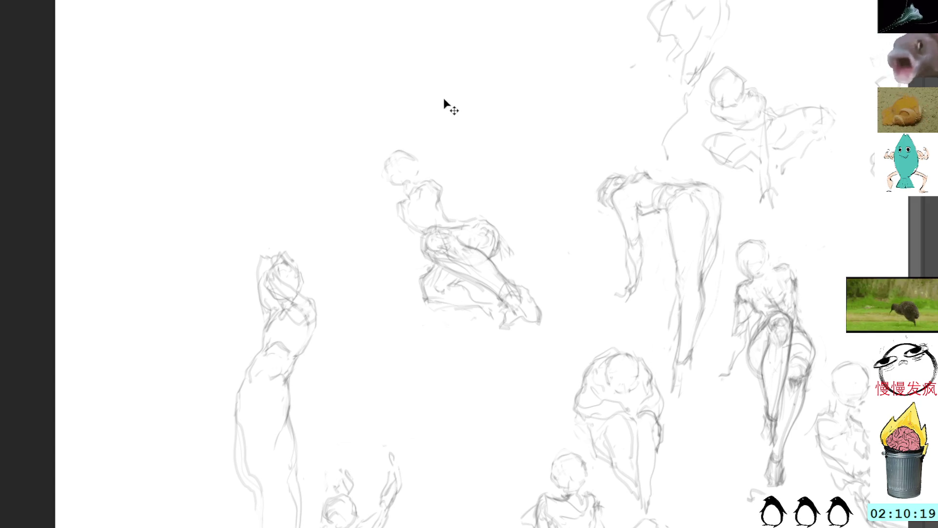
pyautogui.moveTo(391, 218); pyautogui.dragTo(345, 270)
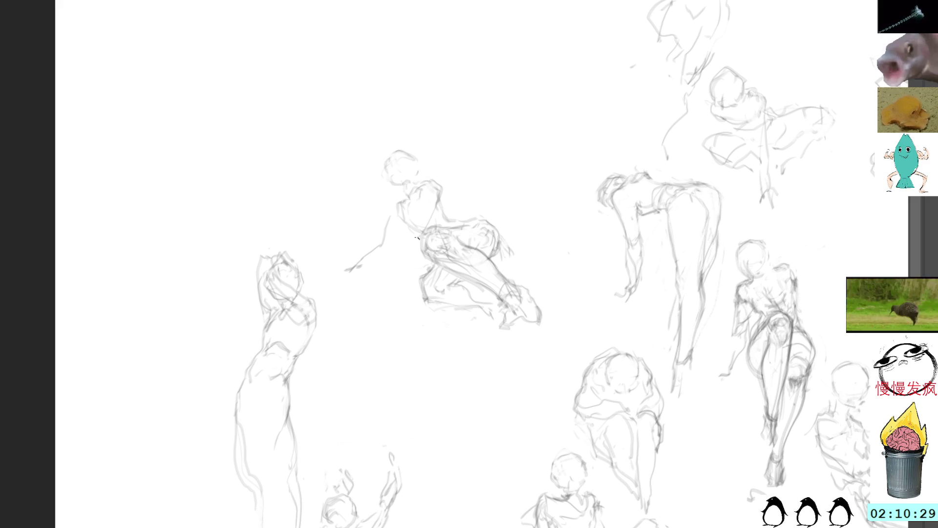
pyautogui.moveTo(440, 187)
pyautogui.mouseDown()
pyautogui.moveTo(444, 204)
pyautogui.moveTo(419, 196)
pyautogui.mouseUp()
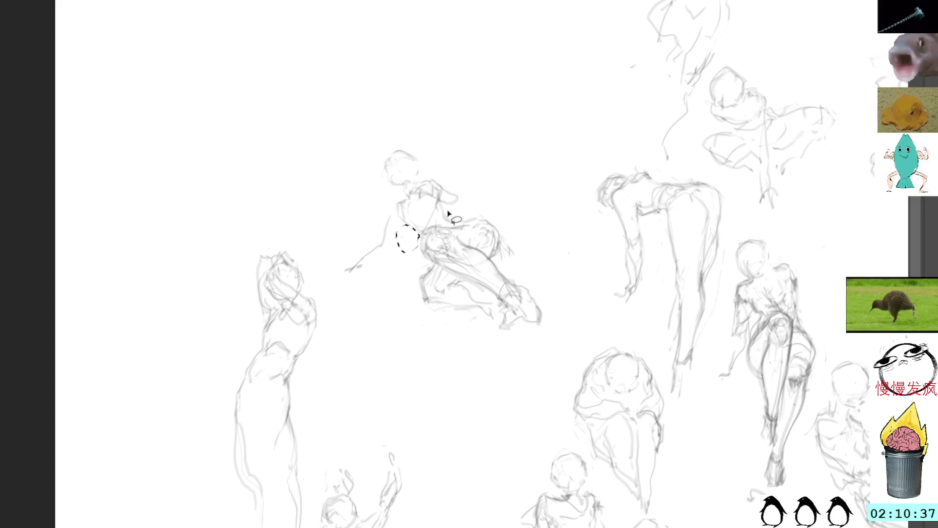
# Add a short side stroke, then lasso the kneeling figure and move it up-right toward the canvas top
pyautogui.moveTo(387, 264)
pyautogui.mouseDown()
pyautogui.moveTo(386, 205)
pyautogui.moveTo(396, 287)
pyautogui.moveTo(397, 245)
pyautogui.mouseUp()
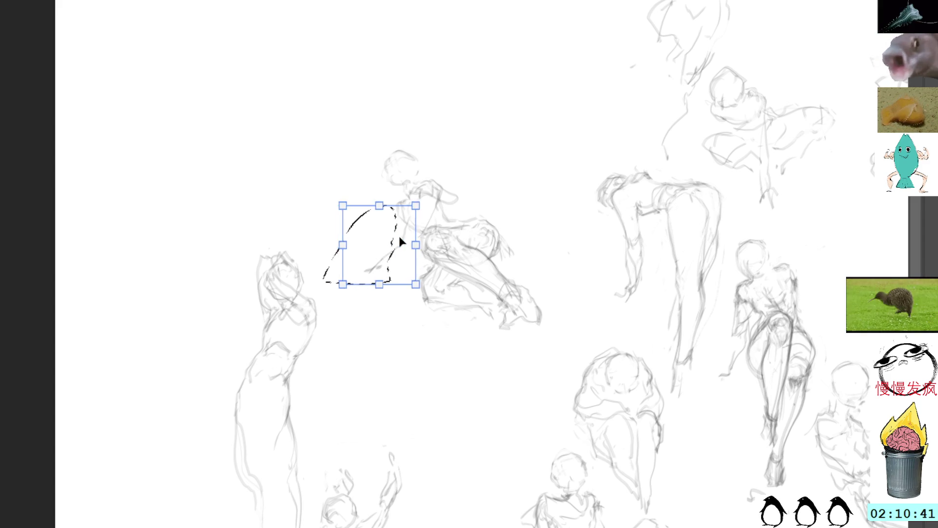
pyautogui.hotkey('ctrl', 'd')
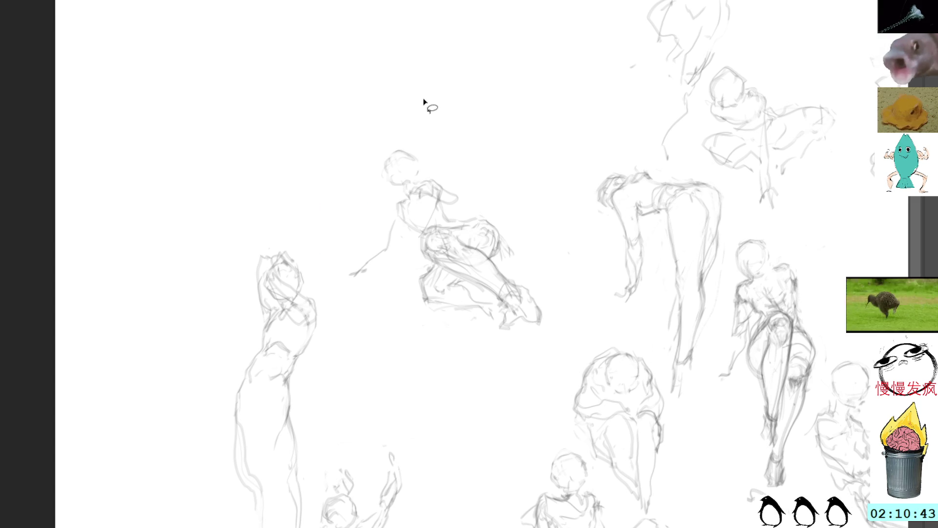
pyautogui.moveTo(434, 132)
pyautogui.mouseDown()
pyautogui.moveTo(379, 155)
pyautogui.moveTo(349, 214)
pyautogui.moveTo(348, 317)
pyautogui.moveTo(477, 366)
pyautogui.moveTo(555, 307)
pyautogui.moveTo(496, 140)
pyautogui.moveTo(423, 116)
pyautogui.mouseUp()
pyautogui.moveTo(531, 334); pyautogui.dragTo(554, 288)
pyautogui.hotkey('ctrl', 't')
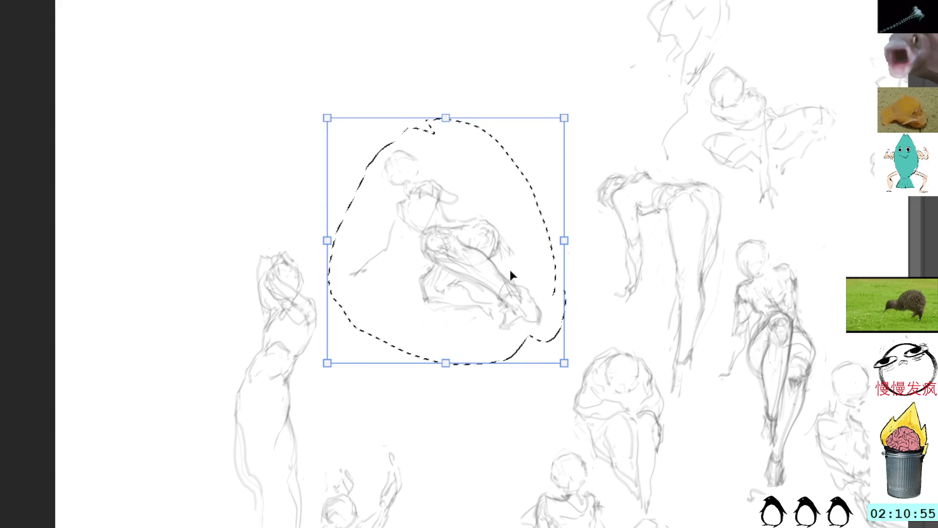
pyautogui.moveTo(478, 252)
pyautogui.mouseDown()
pyautogui.moveTo(449, 222)
pyautogui.moveTo(485, 136)
pyautogui.moveTo(634, 51)
pyautogui.moveTo(596, 90)
pyautogui.mouseUp()
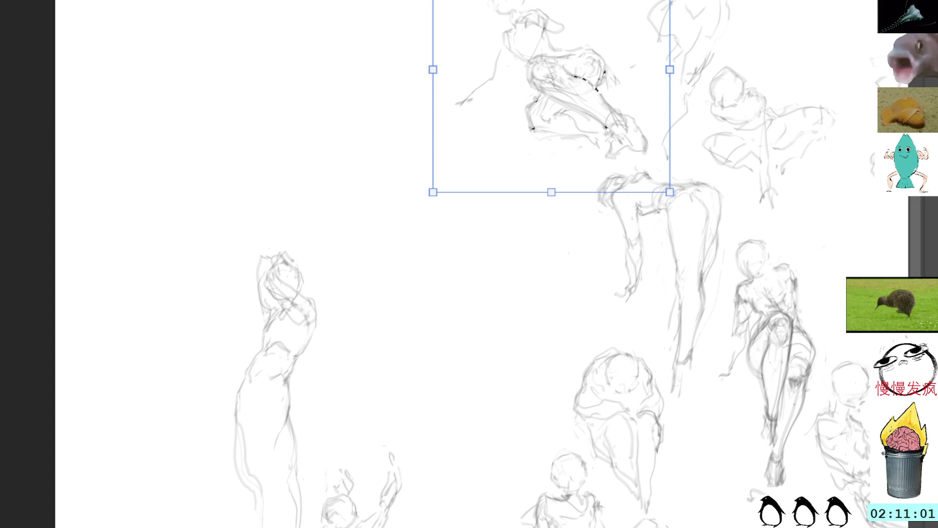
pyautogui.press('Return')
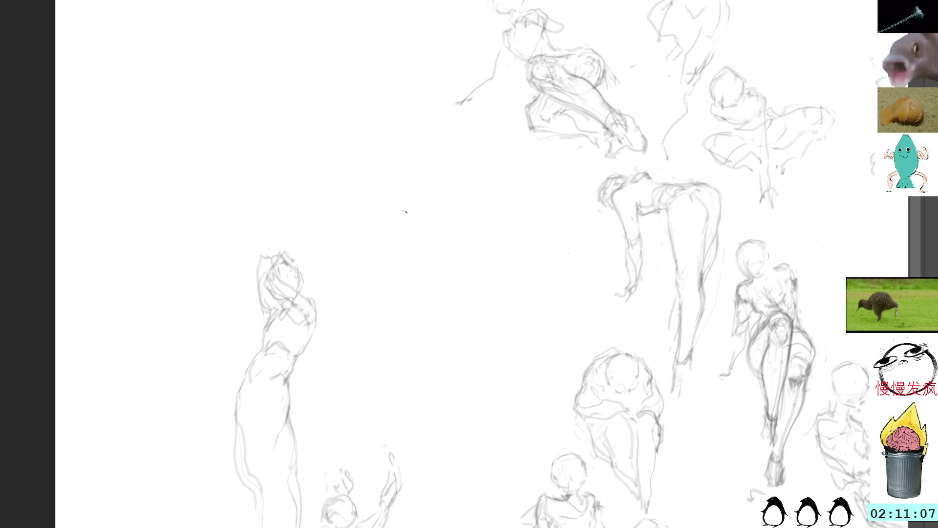
pyautogui.moveTo(405, 226)
pyautogui.mouseDown()
pyautogui.moveTo(397, 258)
pyautogui.moveTo(428, 259)
pyautogui.moveTo(418, 269)
pyautogui.mouseUp()
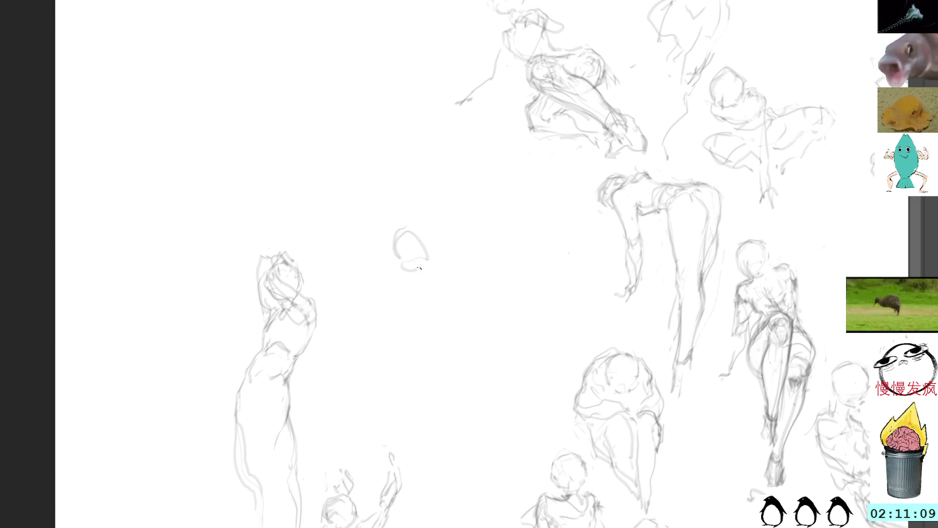
pyautogui.moveTo(414, 233)
pyautogui.mouseDown()
pyautogui.moveTo(426, 263)
pyautogui.moveTo(391, 254)
pyautogui.mouseUp()
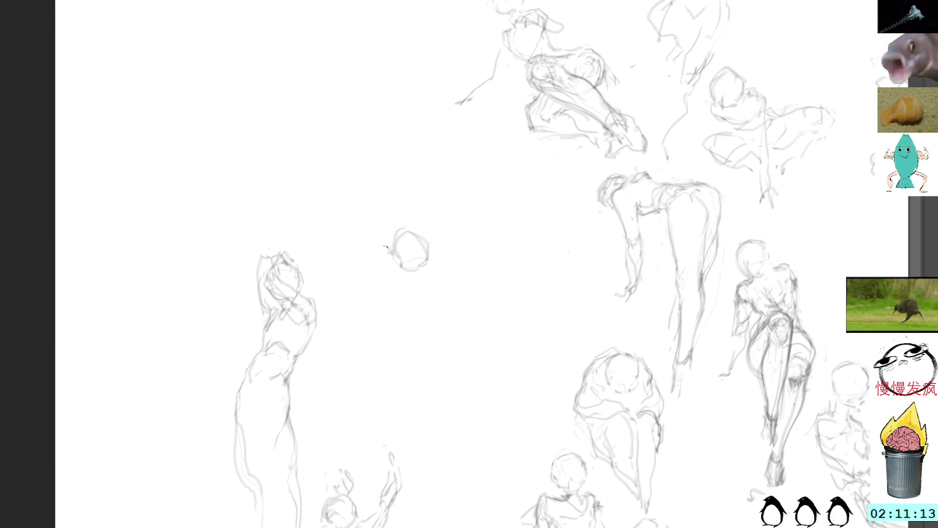
pyautogui.moveTo(445, 262)
pyautogui.mouseDown()
pyautogui.moveTo(477, 238)
pyautogui.moveTo(469, 226)
pyautogui.mouseUp()
pyautogui.moveTo(435, 234)
pyautogui.mouseDown()
pyautogui.moveTo(467, 224)
pyautogui.moveTo(465, 200)
pyautogui.moveTo(427, 153)
pyautogui.moveTo(406, 175)
pyautogui.moveTo(410, 189)
pyautogui.mouseUp()
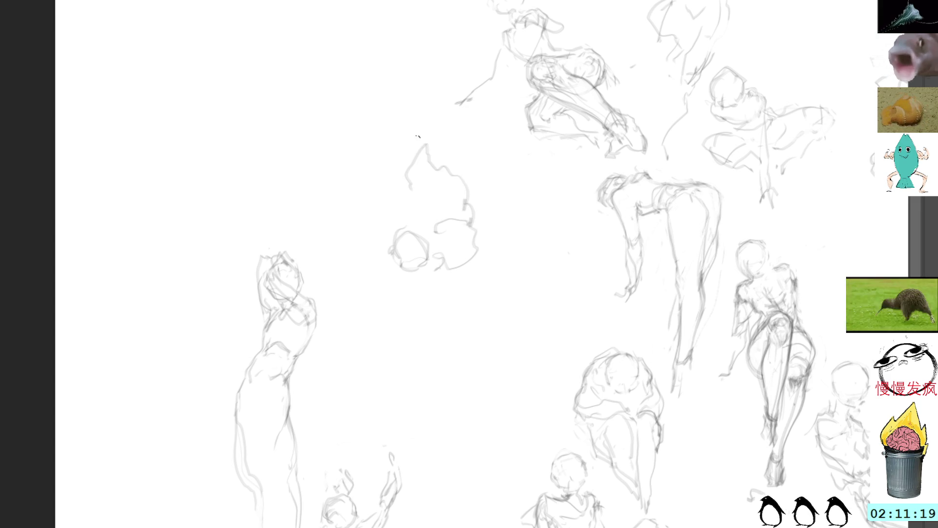
pyautogui.moveTo(438, 281)
pyautogui.mouseDown()
pyautogui.moveTo(424, 302)
pyautogui.moveTo(350, 323)
pyautogui.mouseUp()
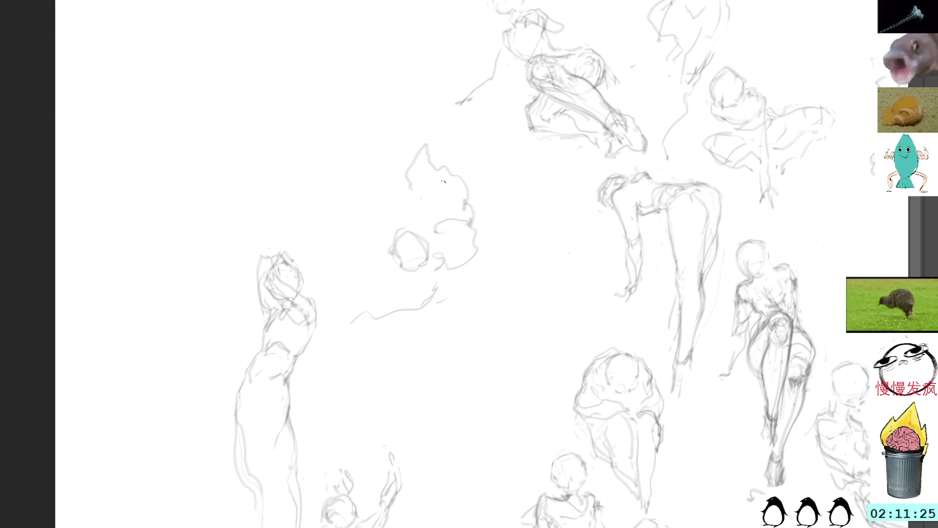
pyautogui.moveTo(440, 234)
pyautogui.mouseDown()
pyautogui.moveTo(431, 214)
pyautogui.moveTo(448, 196)
pyautogui.moveTo(472, 197)
pyautogui.mouseUp()
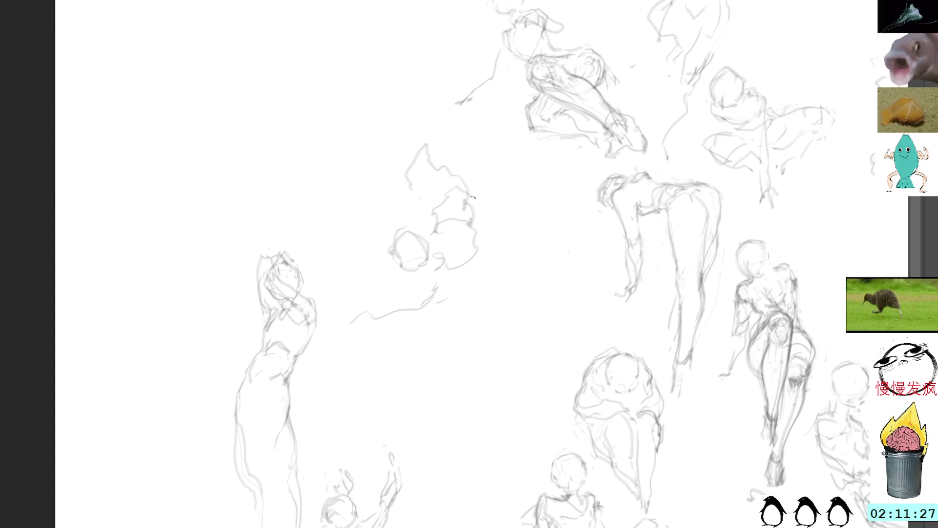
pyautogui.moveTo(454, 147)
pyautogui.mouseDown()
pyautogui.moveTo(393, 189)
pyautogui.moveTo(347, 324)
pyautogui.moveTo(509, 244)
pyautogui.mouseUp()
pyautogui.press('Delete')
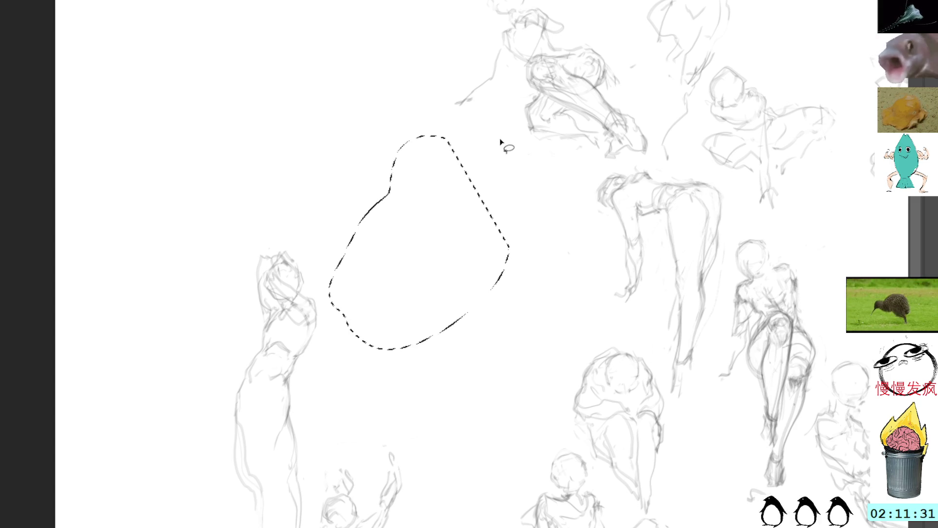
pyautogui.hotkey('ctrl', 'd')
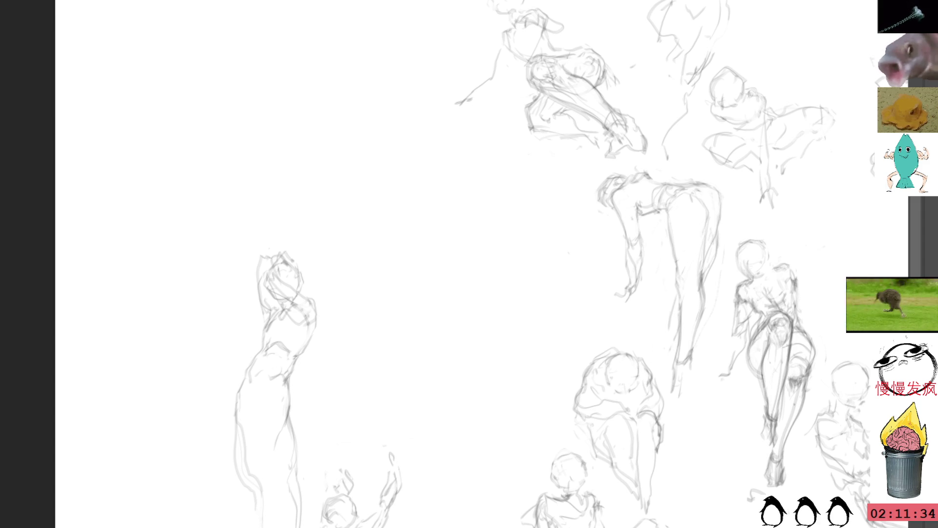
# Draw a new head circle with neck, jaw and torso lines, plus a right shoulder and arm
pyautogui.moveTo(421, 235)
pyautogui.mouseDown()
pyautogui.moveTo(413, 280)
pyautogui.moveTo(442, 241)
pyautogui.moveTo(413, 240)
pyautogui.moveTo(444, 245)
pyautogui.moveTo(417, 245)
pyautogui.moveTo(445, 254)
pyautogui.moveTo(439, 274)
pyautogui.moveTo(432, 231)
pyautogui.moveTo(425, 253)
pyautogui.moveTo(419, 239)
pyautogui.mouseUp()
pyautogui.press('e')
pyautogui.press('e')
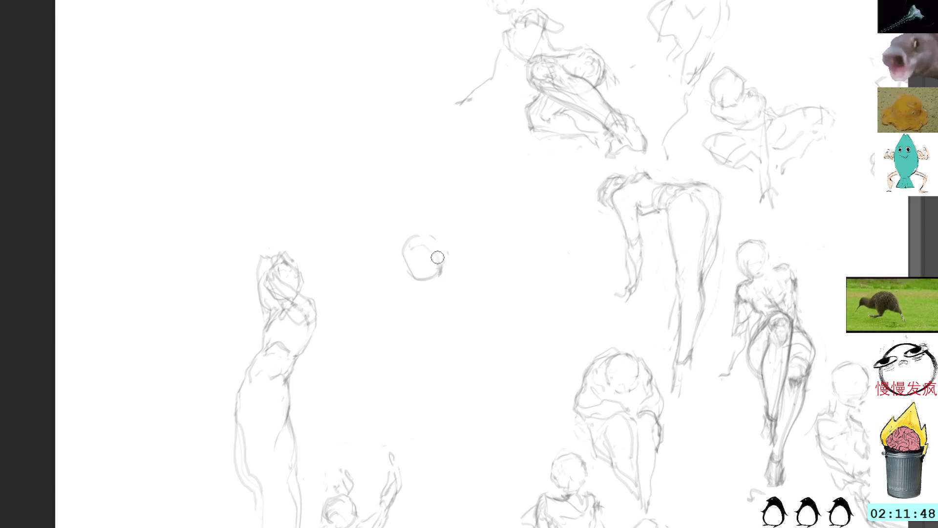
pyautogui.moveTo(418, 235)
pyautogui.mouseDown()
pyautogui.moveTo(445, 255)
pyautogui.moveTo(401, 273)
pyautogui.moveTo(425, 279)
pyautogui.mouseUp()
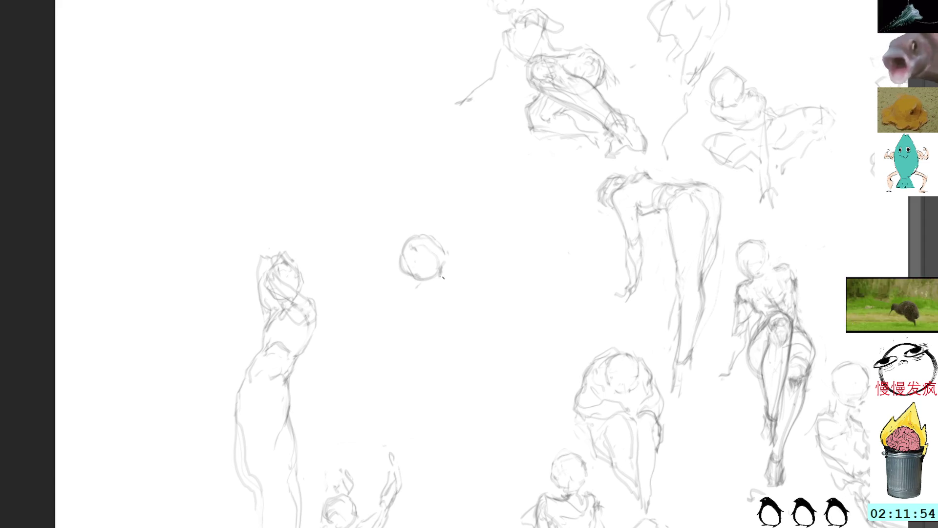
pyautogui.moveTo(431, 268)
pyautogui.mouseDown()
pyautogui.moveTo(427, 291)
pyautogui.moveTo(402, 292)
pyautogui.moveTo(457, 295)
pyautogui.moveTo(442, 334)
pyautogui.moveTo(418, 324)
pyautogui.mouseUp()
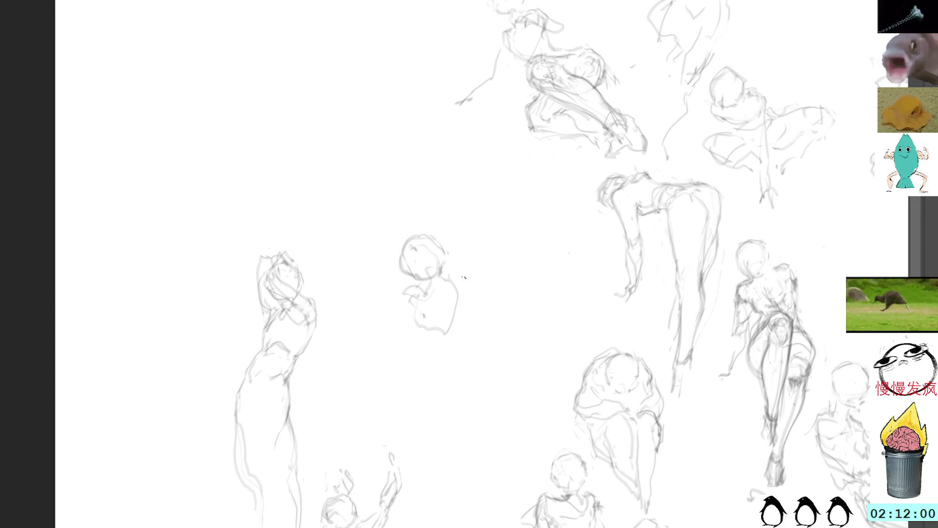
pyautogui.moveTo(465, 287)
pyautogui.mouseDown()
pyautogui.moveTo(445, 341)
pyautogui.moveTo(424, 342)
pyautogui.mouseUp()
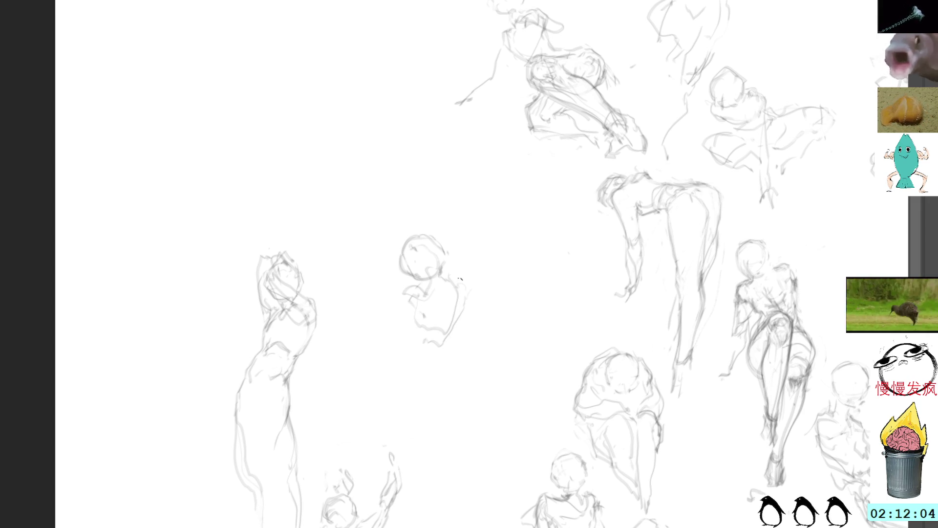
pyautogui.moveTo(463, 292); pyautogui.dragTo(472, 273)
pyautogui.moveTo(461, 312)
pyautogui.mouseDown()
pyautogui.moveTo(476, 268)
pyautogui.moveTo(450, 270)
pyautogui.mouseUp()
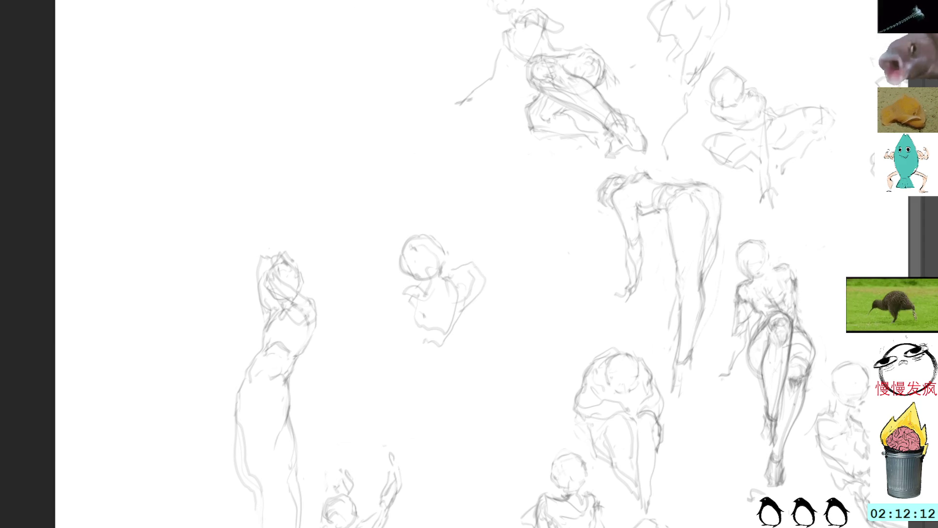
pyautogui.moveTo(464, 303)
pyautogui.mouseDown()
pyautogui.moveTo(498, 273)
pyautogui.moveTo(487, 243)
pyautogui.moveTo(438, 264)
pyautogui.mouseUp()
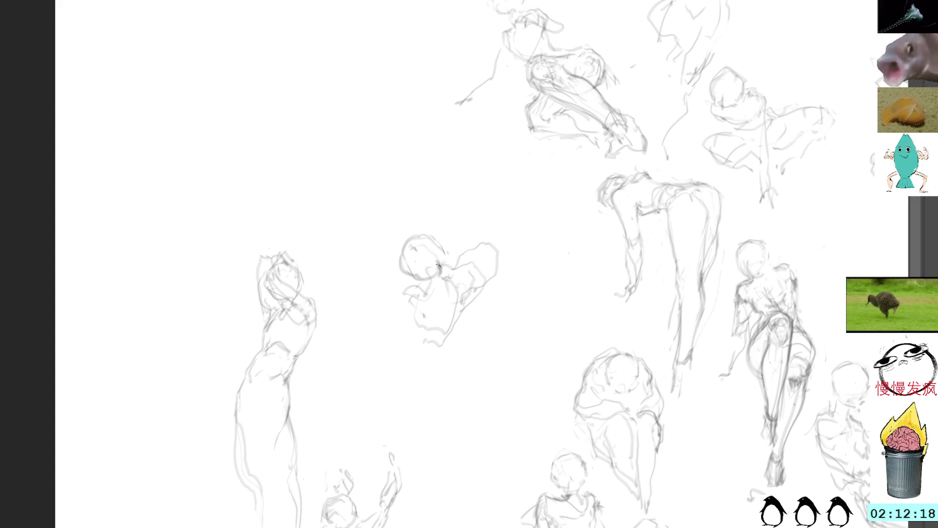
# Lasso the new figure and scale it down, shifting it up-right
pyautogui.press('l')
pyautogui.moveTo(437, 210)
pyautogui.mouseDown()
pyautogui.moveTo(409, 339)
pyautogui.moveTo(506, 229)
pyautogui.moveTo(442, 204)
pyautogui.moveTo(445, 221)
pyautogui.moveTo(455, 177)
pyautogui.moveTo(454, 196)
pyautogui.mouseUp()
pyautogui.hotkey('ctrl', 't')
pyautogui.moveTo(470, 230); pyautogui.dragTo(484, 200)
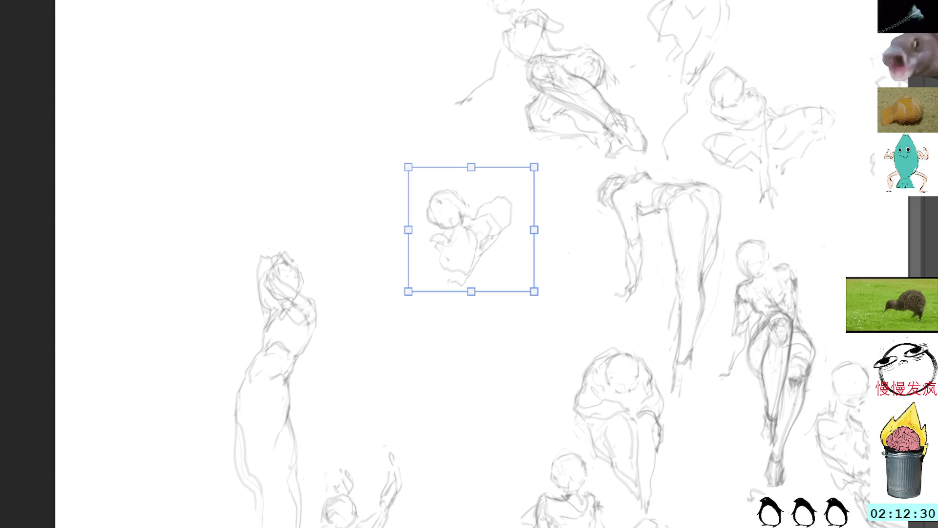
# Commit the smaller head sketch, discard a dark stroke on its right, and add strokes below it
pyautogui.press('Return')
pyautogui.moveTo(508, 220)
pyautogui.mouseDown()
pyautogui.moveTo(499, 209)
pyautogui.moveTo(509, 228)
pyautogui.moveTo(491, 213)
pyautogui.mouseUp()
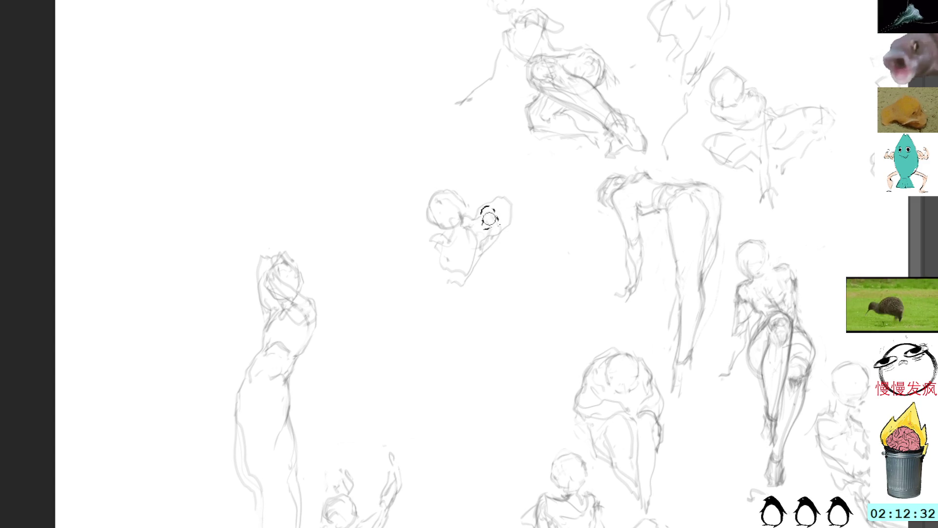
pyautogui.hotkey('ctrl', 'z')
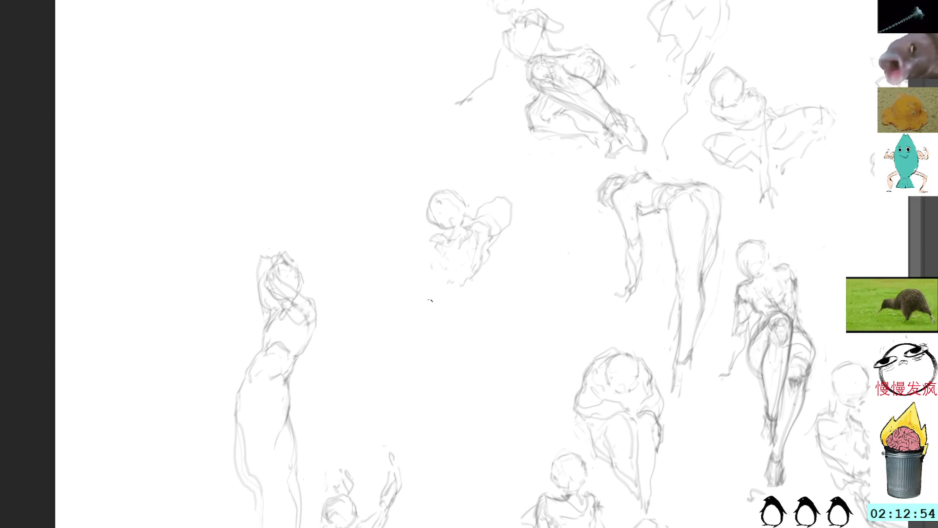
pyautogui.moveTo(480, 272); pyautogui.dragTo(462, 320)
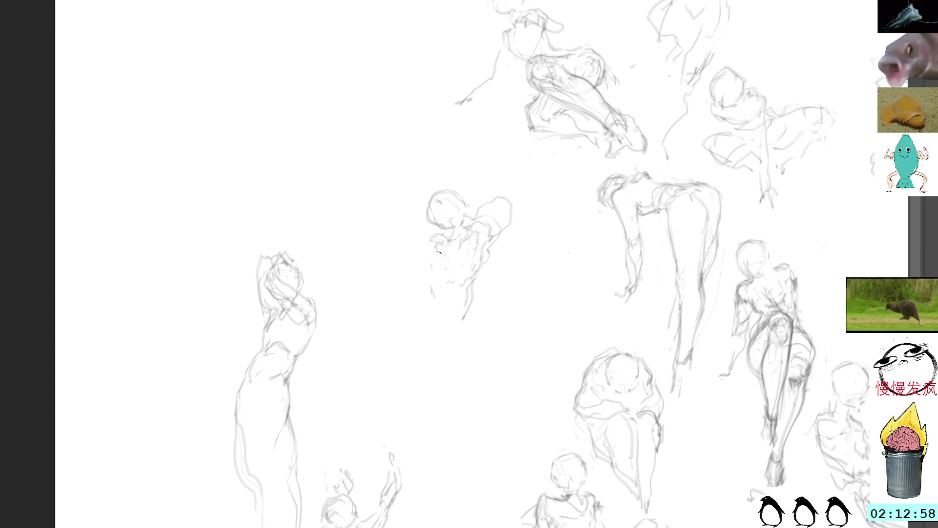
# Sketch the figure's left side and torso contours down toward the hips
pyautogui.moveTo(432, 251)
pyautogui.mouseDown()
pyautogui.moveTo(426, 284)
pyautogui.moveTo(447, 318)
pyautogui.moveTo(459, 309)
pyautogui.moveTo(453, 319)
pyautogui.mouseUp()
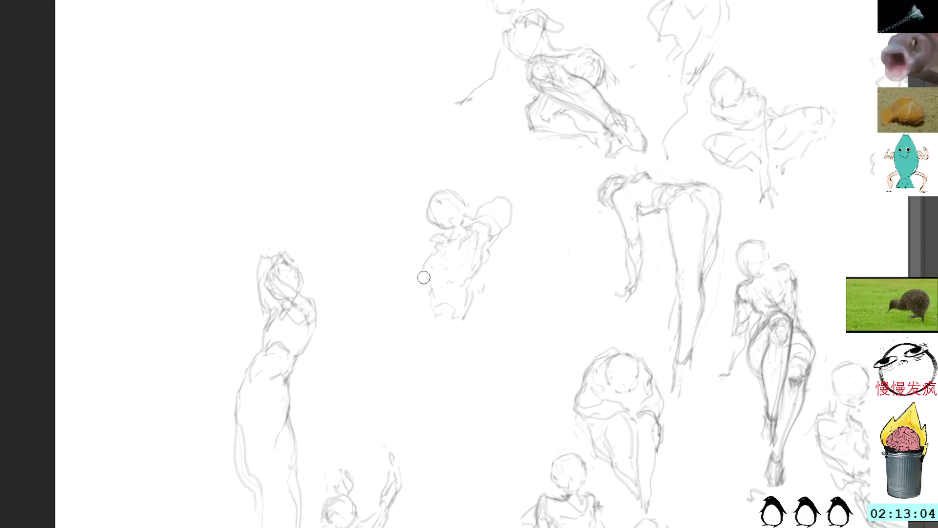
pyautogui.moveTo(429, 261); pyautogui.dragTo(425, 282)
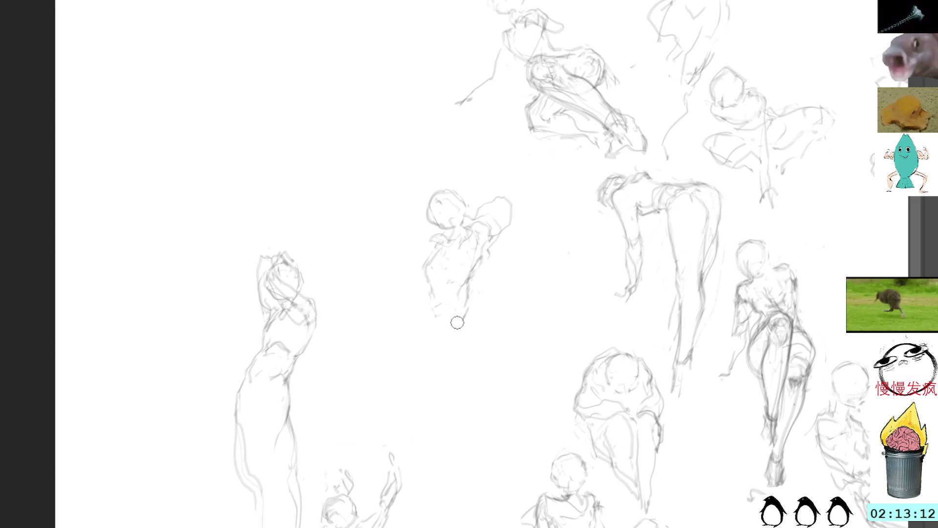
pyautogui.moveTo(421, 308)
pyautogui.mouseDown()
pyautogui.moveTo(410, 352)
pyautogui.moveTo(437, 360)
pyautogui.moveTo(447, 342)
pyautogui.moveTo(472, 344)
pyautogui.mouseUp()
pyautogui.moveTo(471, 300); pyautogui.dragTo(474, 335)
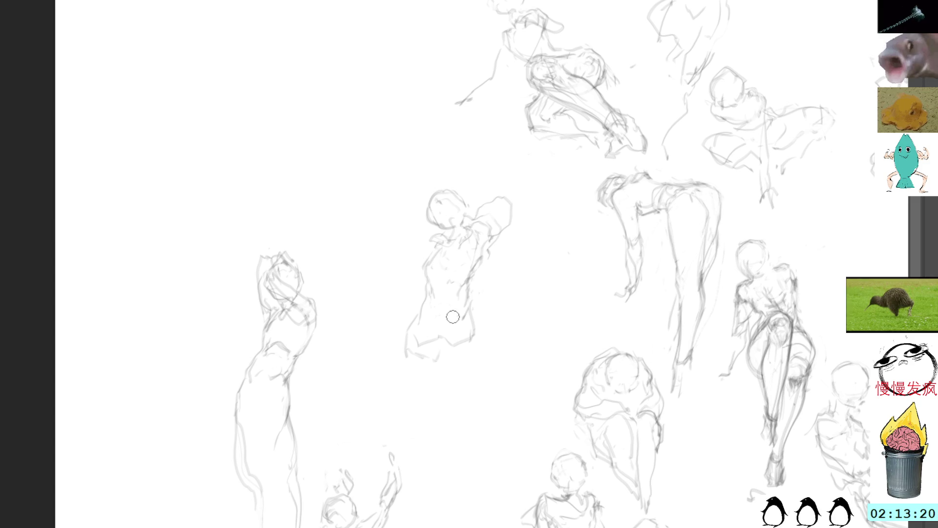
pyautogui.moveTo(433, 352)
pyautogui.mouseDown()
pyautogui.moveTo(433, 340)
pyautogui.moveTo(398, 331)
pyautogui.moveTo(435, 338)
pyautogui.mouseUp()
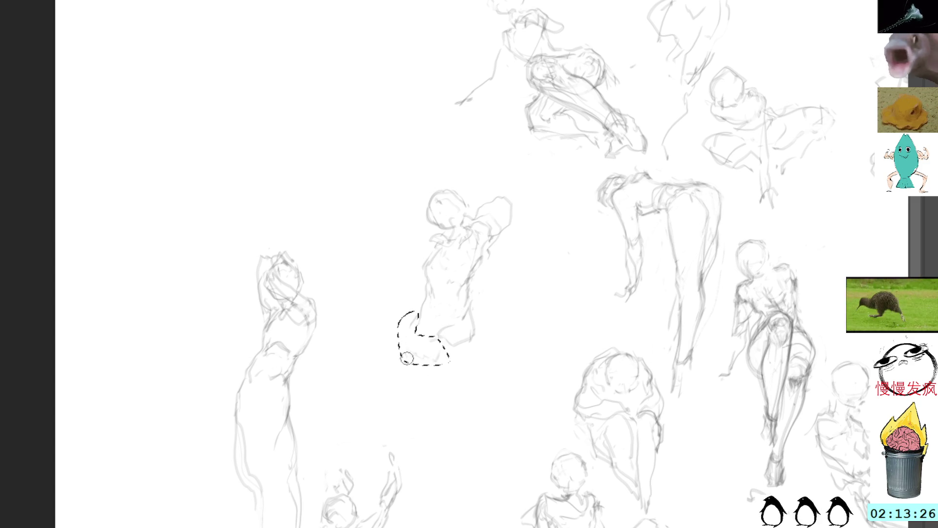
pyautogui.hotkey('ctrl', 'd')
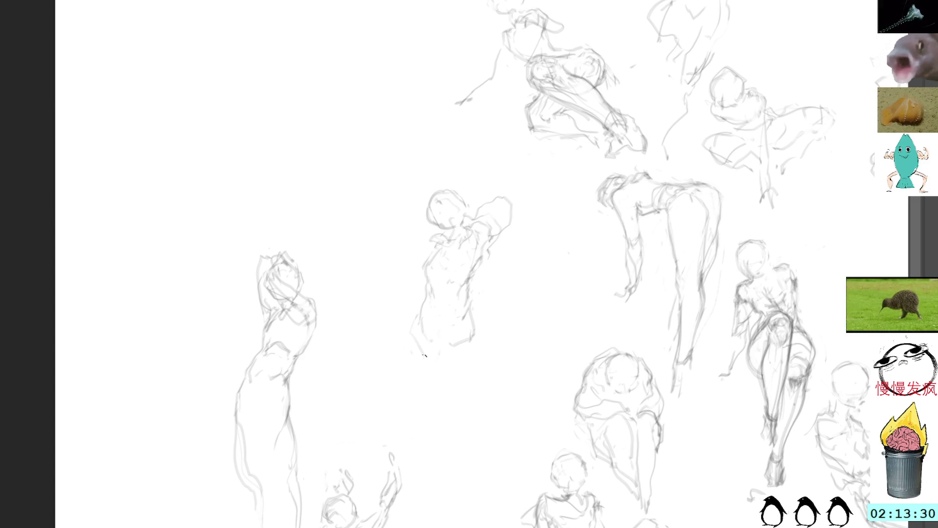
# Draw the lower body tapering to a point and clear stray lines at both hips
pyautogui.moveTo(424, 352); pyautogui.dragTo(442, 409)
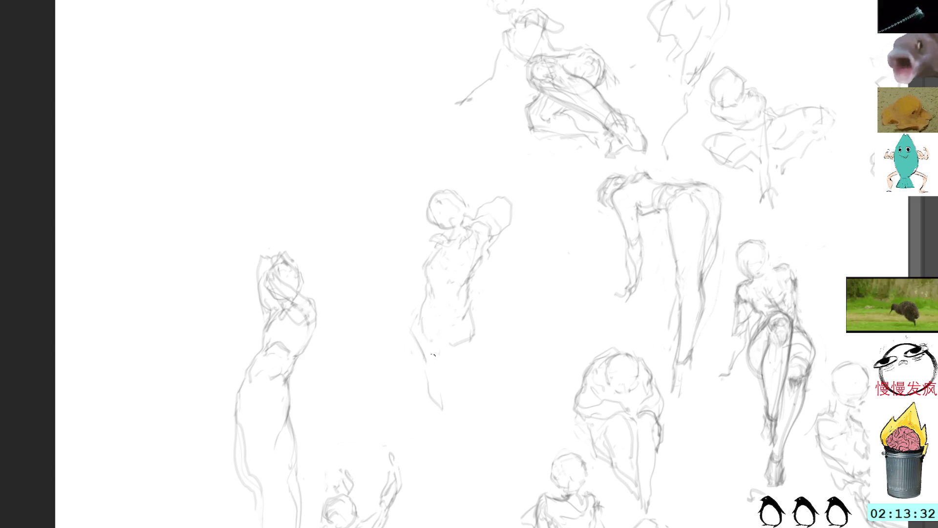
pyautogui.moveTo(434, 359); pyautogui.dragTo(454, 423)
pyautogui.moveTo(476, 331); pyautogui.dragTo(454, 421)
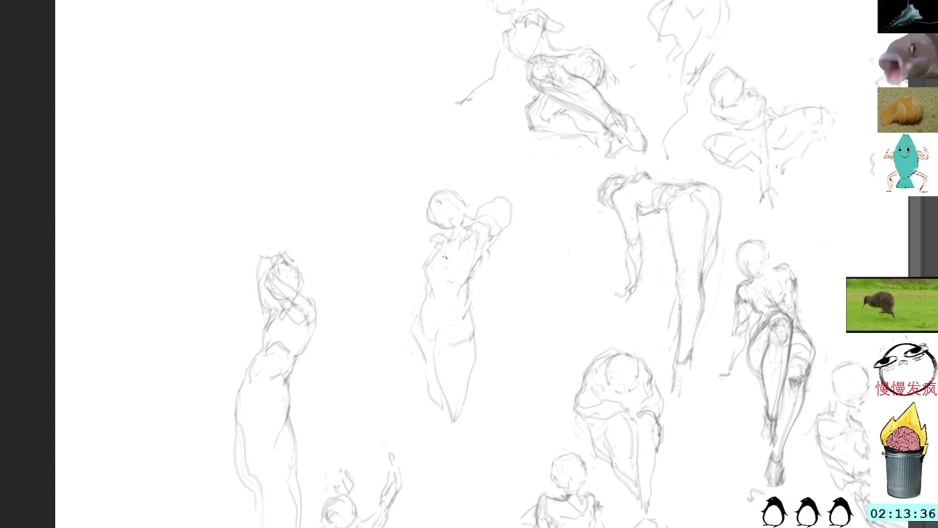
pyautogui.moveTo(428, 289)
pyautogui.mouseDown()
pyautogui.moveTo(415, 318)
pyautogui.moveTo(428, 342)
pyautogui.mouseUp()
pyautogui.hotkey('ctrl', 'd')
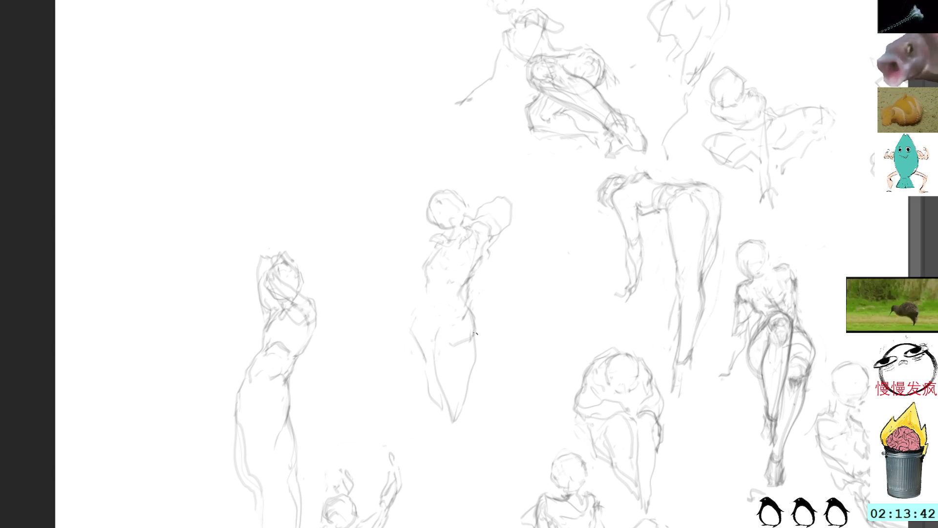
pyautogui.press('l')
pyautogui.moveTo(478, 337)
pyautogui.mouseDown()
pyautogui.moveTo(465, 387)
pyautogui.moveTo(481, 366)
pyautogui.mouseUp()
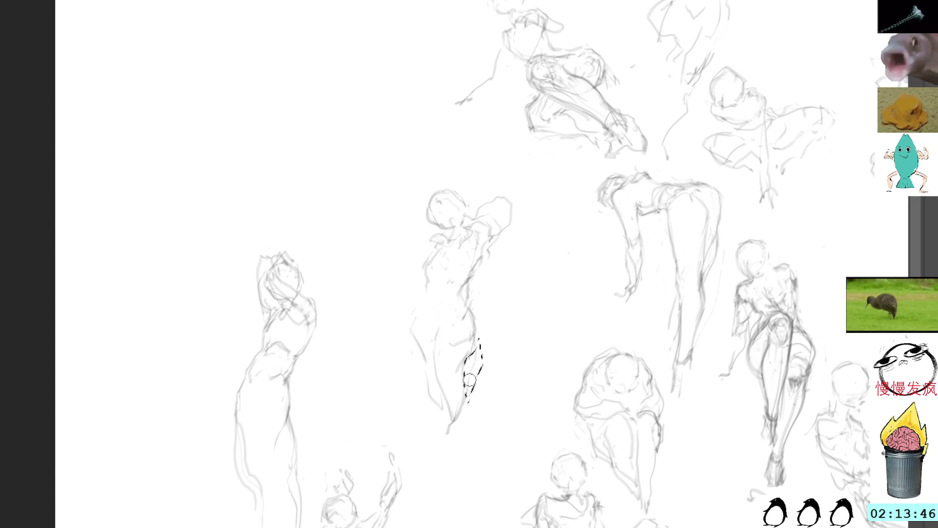
pyautogui.hotkey('ctrl', 'd')
pyautogui.press('b')
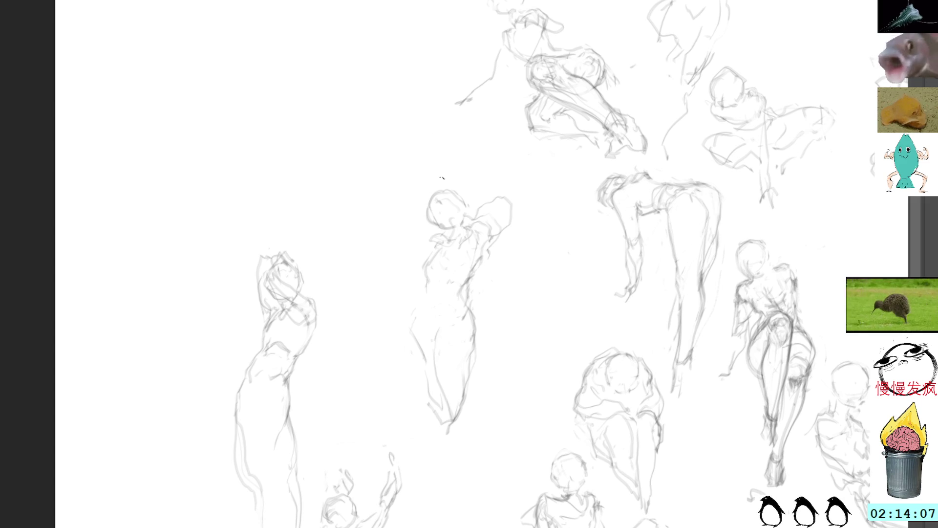
# Draw a line down the figure's leg, tidy the lower leg, and extend the left arm outward
pyautogui.moveTo(462, 404)
pyautogui.mouseDown()
pyautogui.moveTo(450, 515)
pyautogui.moveTo(447, 463)
pyautogui.mouseUp()
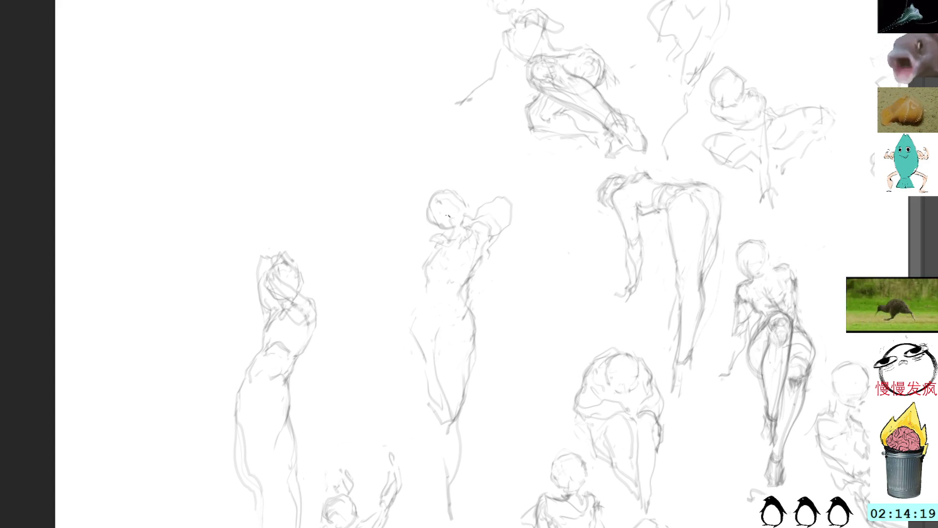
pyautogui.moveTo(456, 494)
pyautogui.mouseDown()
pyautogui.moveTo(442, 525)
pyautogui.moveTo(445, 487)
pyautogui.mouseUp()
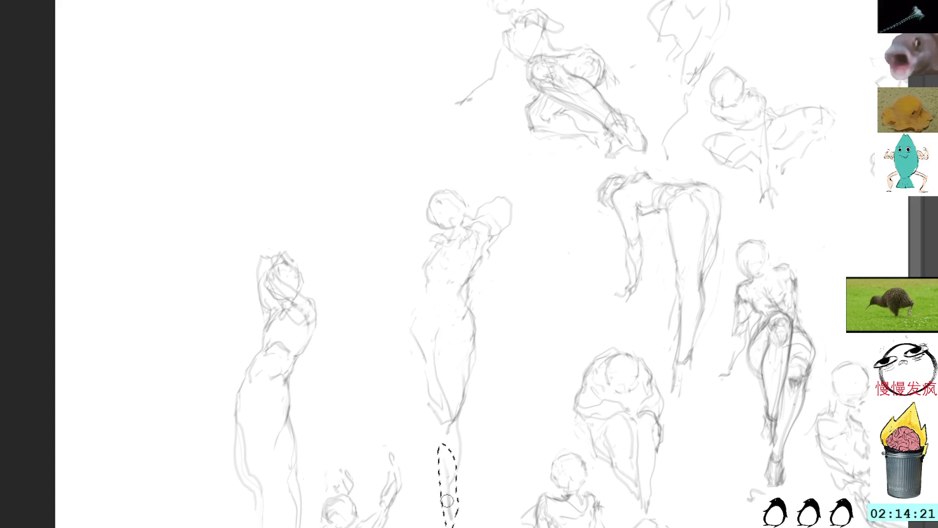
pyautogui.hotkey('ctrl', 'd')
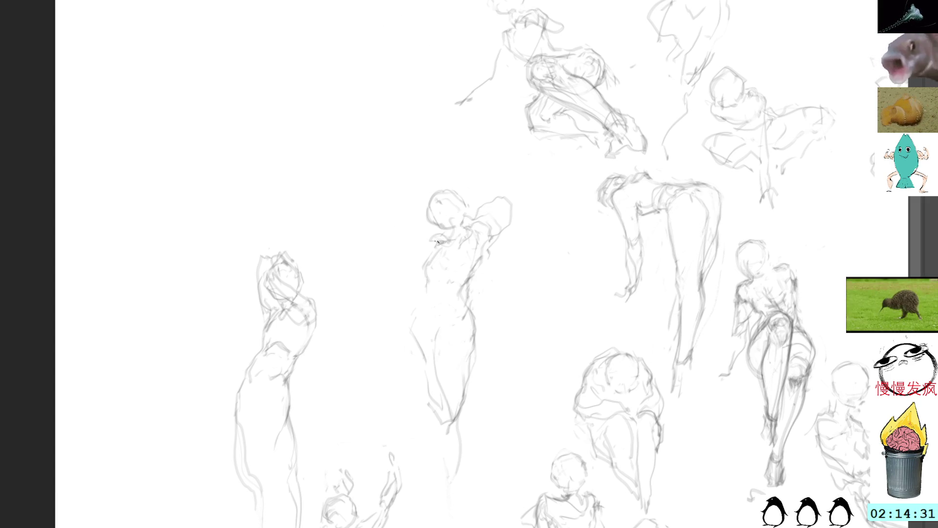
pyautogui.moveTo(444, 233)
pyautogui.mouseDown()
pyautogui.moveTo(436, 234)
pyautogui.moveTo(446, 216)
pyautogui.mouseUp()
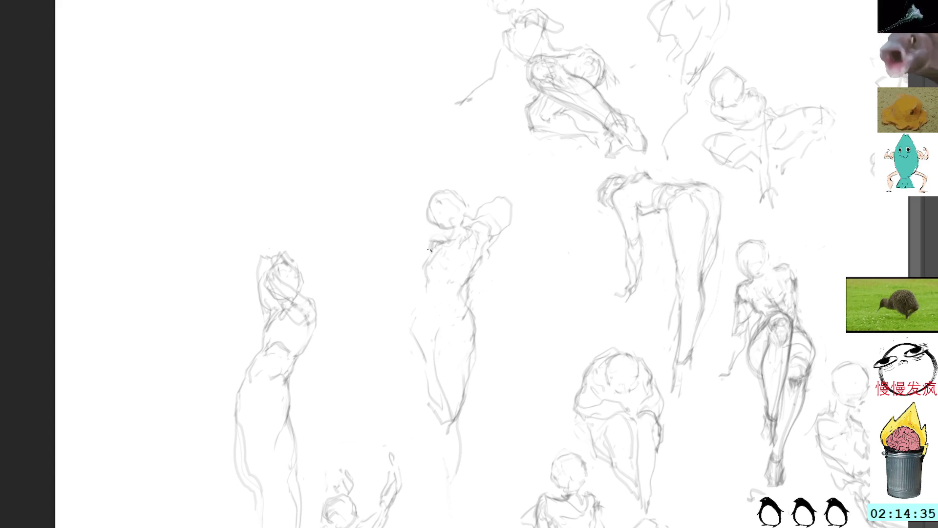
pyautogui.moveTo(401, 280); pyautogui.dragTo(410, 282)
pyautogui.moveTo(419, 250)
pyautogui.mouseDown()
pyautogui.moveTo(370, 290)
pyautogui.moveTo(379, 270)
pyautogui.mouseUp()
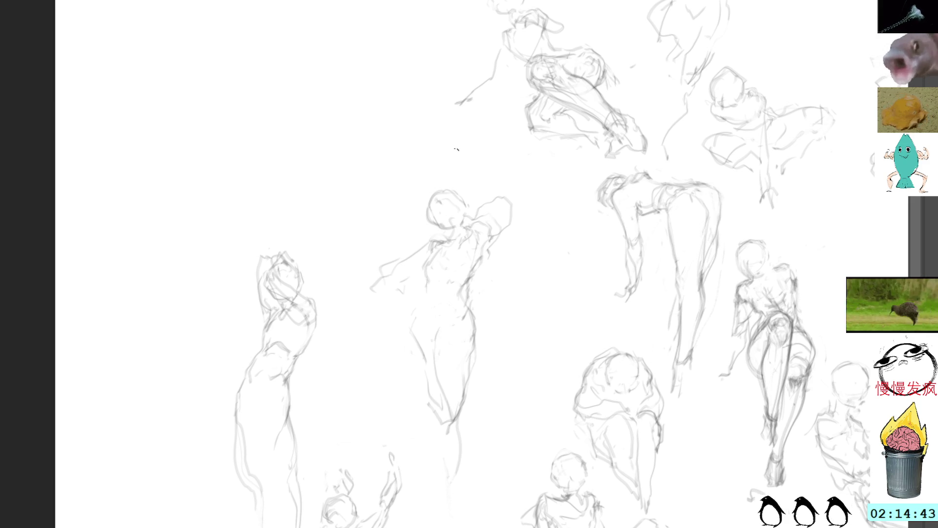
# Lasso the central figure, move it up-right and shorten it from the top
pyautogui.moveTo(464, 160)
pyautogui.mouseDown()
pyautogui.moveTo(394, 391)
pyautogui.moveTo(456, 501)
pyautogui.moveTo(517, 333)
pyautogui.moveTo(557, 262)
pyautogui.moveTo(507, 199)
pyautogui.mouseUp()
pyautogui.hotkey('ctrl', 't')
pyautogui.moveTo(498, 235); pyautogui.dragTo(547, 209)
pyautogui.moveTo(499, 122); pyautogui.dragTo(508, 150)
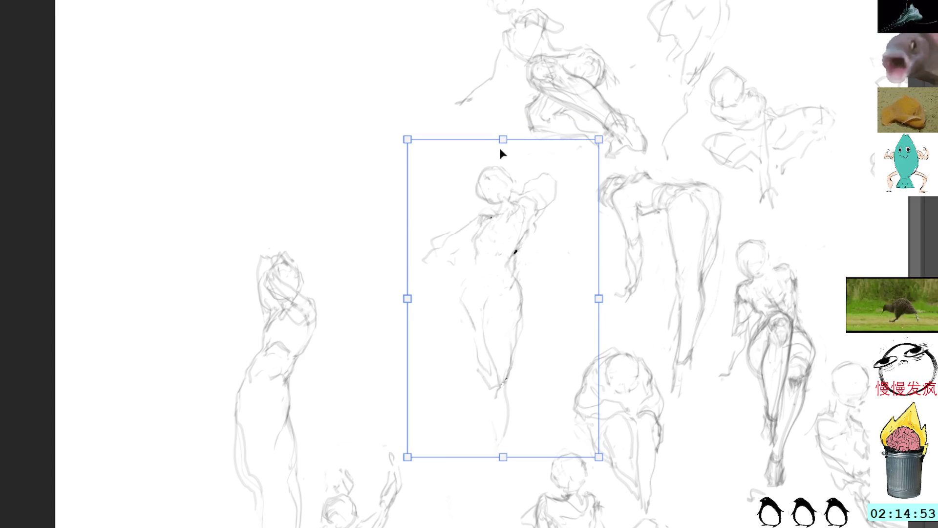
# Nudge the resized figure slightly up-left, commit the transform, and sketch hip and leg strokes
pyautogui.moveTo(511, 225)
pyautogui.mouseDown()
pyautogui.moveTo(503, 205)
pyautogui.moveTo(482, 201)
pyautogui.moveTo(510, 202)
pyautogui.mouseUp()
pyautogui.press('Return')
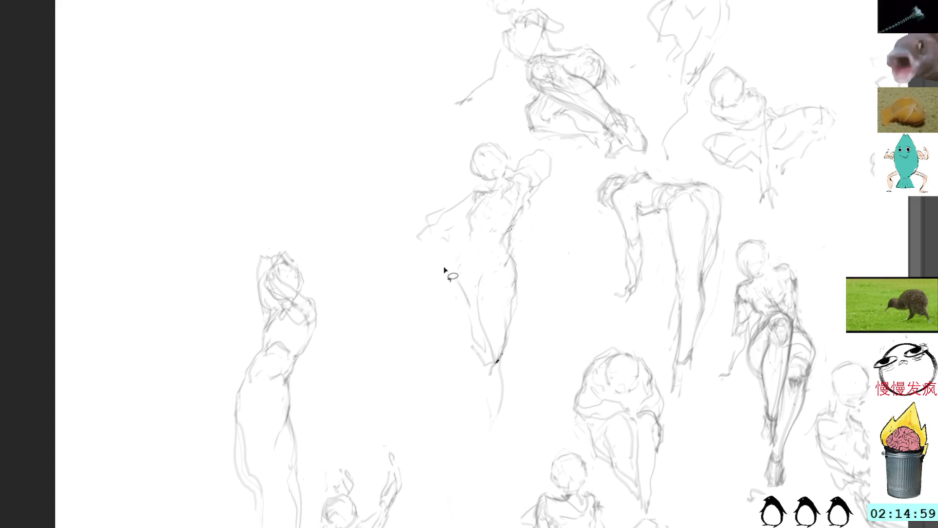
pyautogui.moveTo(429, 275); pyautogui.dragTo(446, 331)
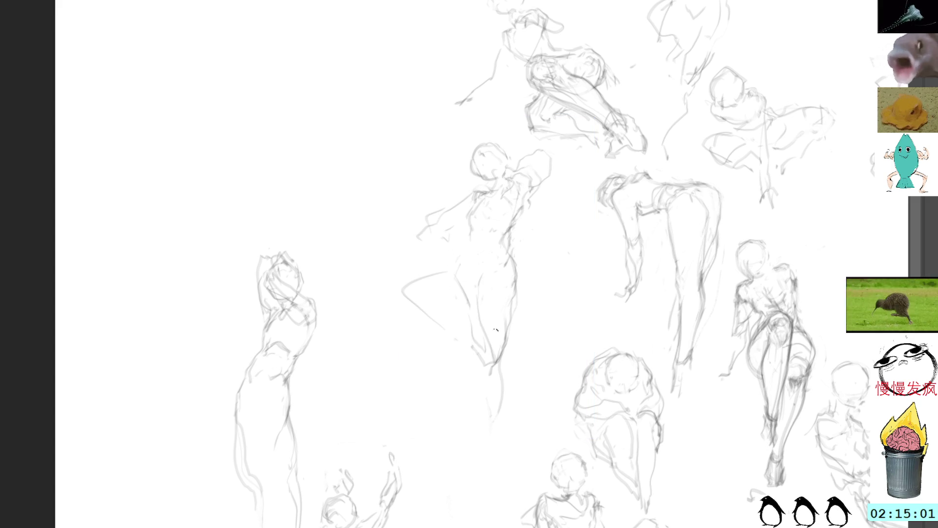
pyautogui.moveTo(494, 296)
pyautogui.mouseDown()
pyautogui.moveTo(484, 402)
pyautogui.moveTo(490, 461)
pyautogui.mouseUp()
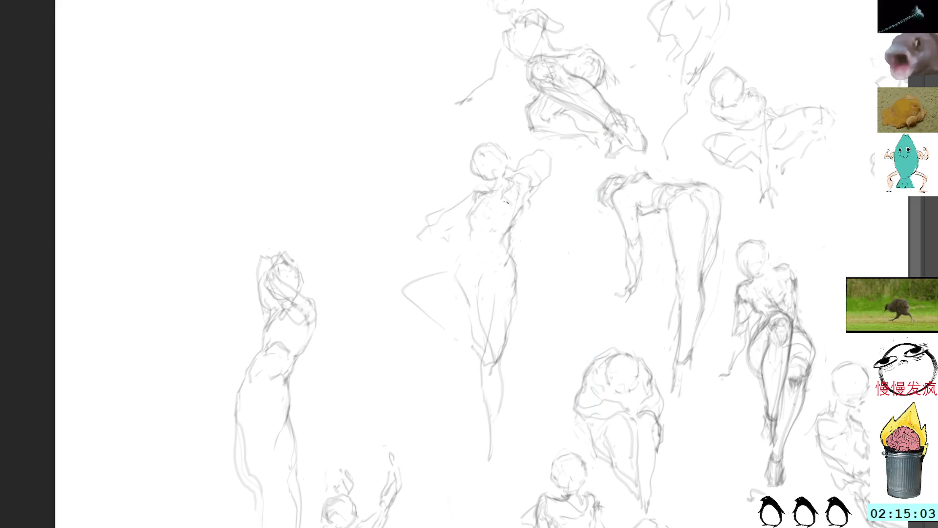
# Replace the long leg line with a shorter stroke, add the right-side contour, then undo
pyautogui.hotkey('ctrl', 'z')
pyautogui.hotkey('ctrl', 'z')
pyautogui.moveTo(493, 356); pyautogui.dragTo(490, 437)
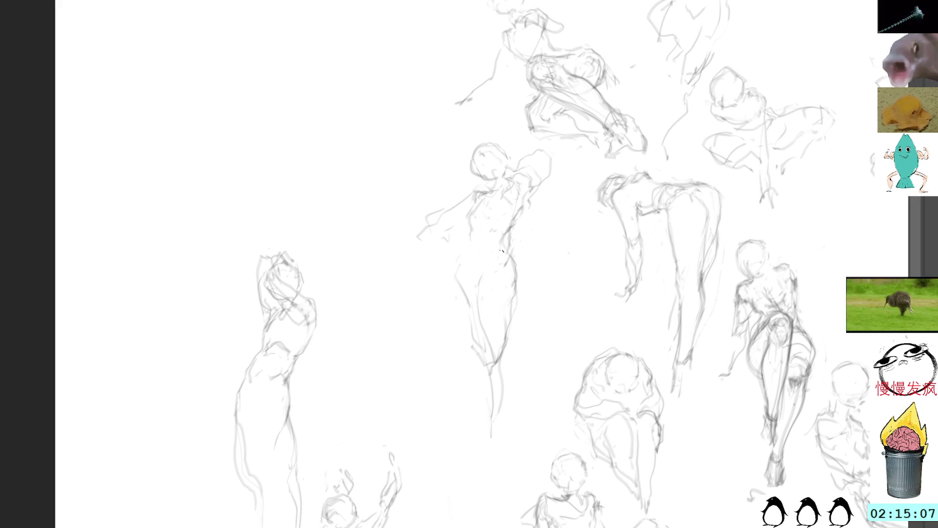
pyautogui.moveTo(531, 234)
pyautogui.mouseDown()
pyautogui.moveTo(540, 293)
pyautogui.moveTo(503, 322)
pyautogui.mouseUp()
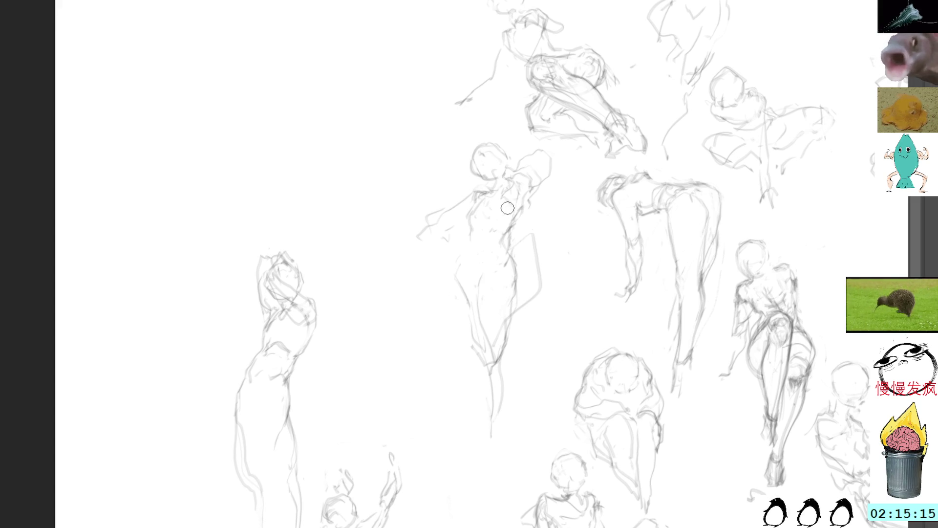
pyautogui.hotkey('ctrl', 'z')
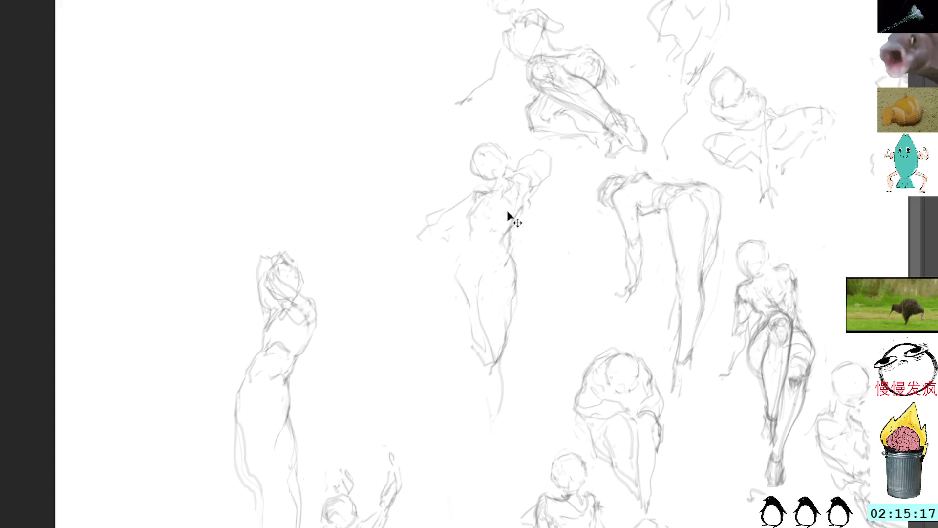
# Return the figure to its original position and add small marks and a loop on its chest
pyautogui.hotkey('ctrl', 'z')
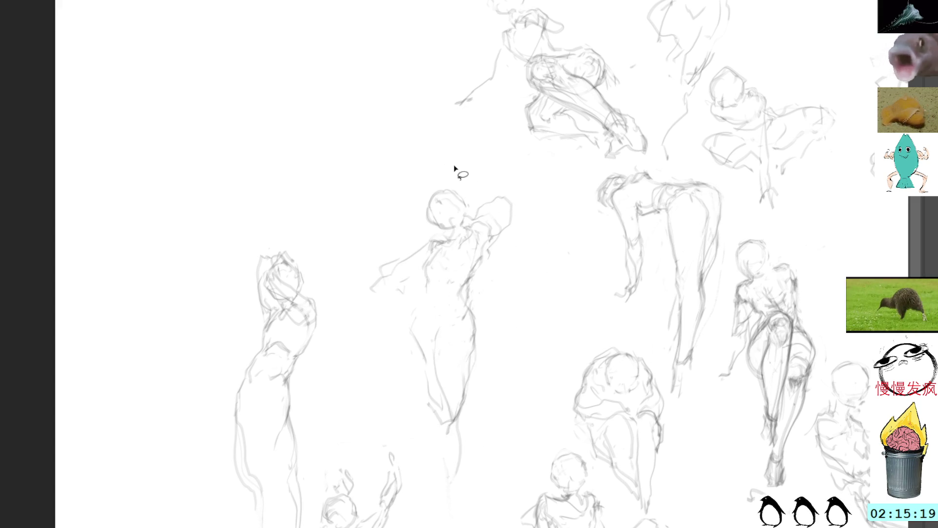
pyautogui.moveTo(411, 275); pyautogui.dragTo(422, 262)
pyautogui.moveTo(430, 272); pyautogui.dragTo(382, 324)
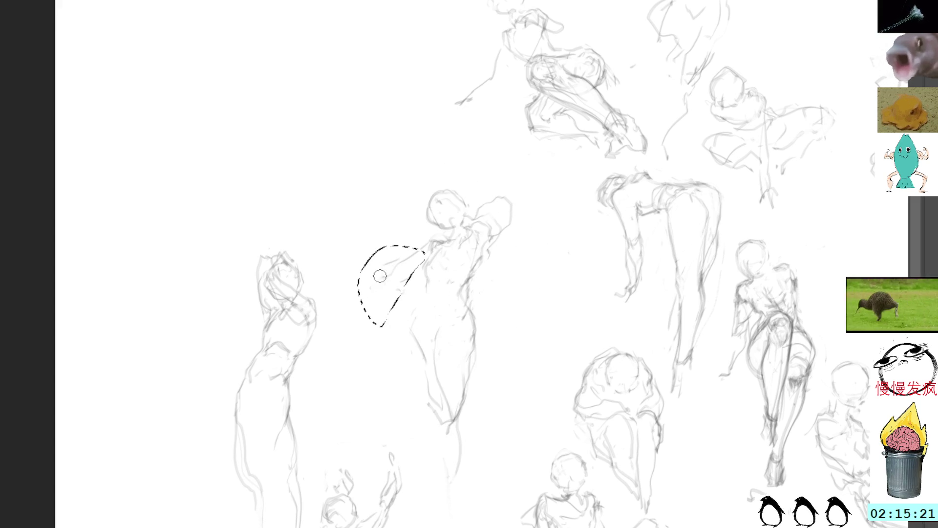
# Lasso the figure's lower body, delete it, and clear the selection
pyautogui.hotkey('ctrl', 'd')
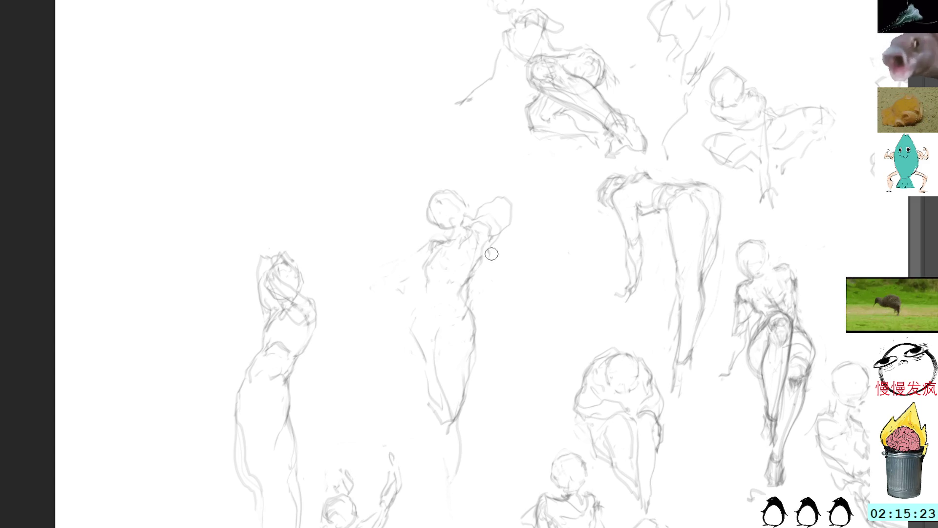
pyautogui.moveTo(482, 291)
pyautogui.mouseDown()
pyautogui.moveTo(435, 315)
pyautogui.moveTo(500, 436)
pyautogui.moveTo(485, 317)
pyautogui.mouseUp()
pyautogui.press('Delete')
pyautogui.hotkey('ctrl', 'd')
pyautogui.press('b')
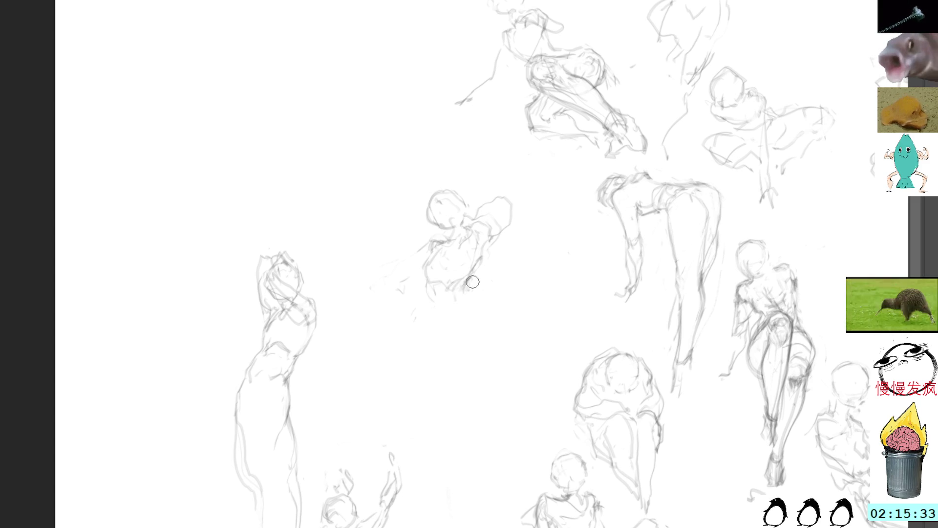
# Sketch a new line below the torso and remove the stray lines left of the figure
pyautogui.moveTo(428, 302)
pyautogui.mouseDown()
pyautogui.moveTo(439, 330)
pyautogui.moveTo(470, 342)
pyautogui.mouseUp()
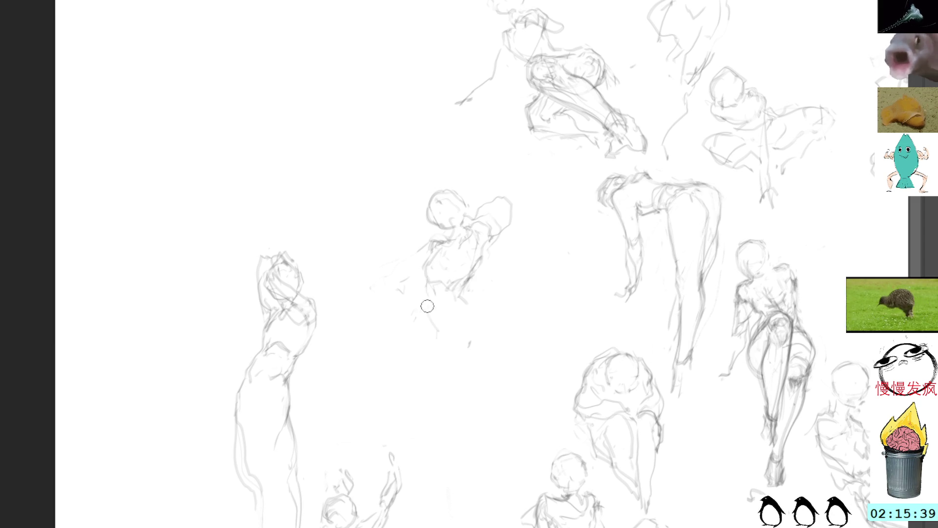
pyautogui.moveTo(413, 326); pyautogui.dragTo(410, 327)
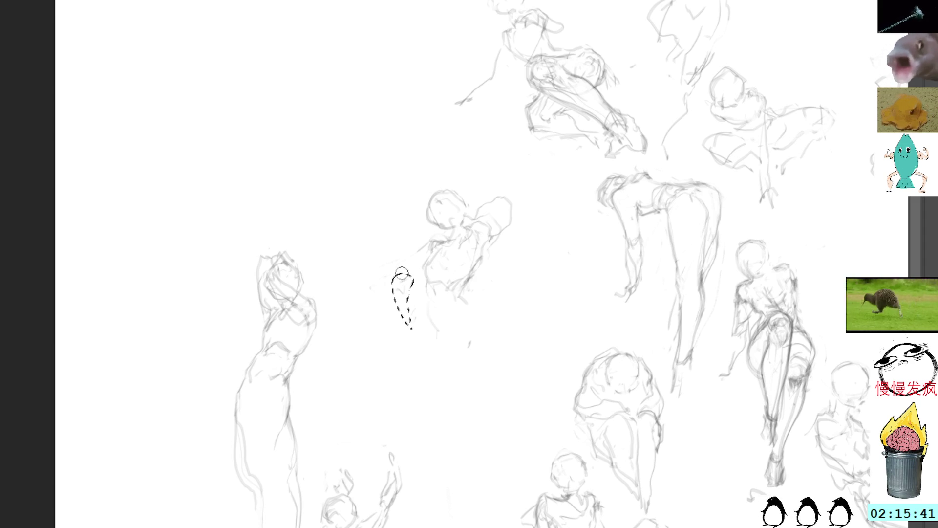
pyautogui.hotkey('ctrl', 'd')
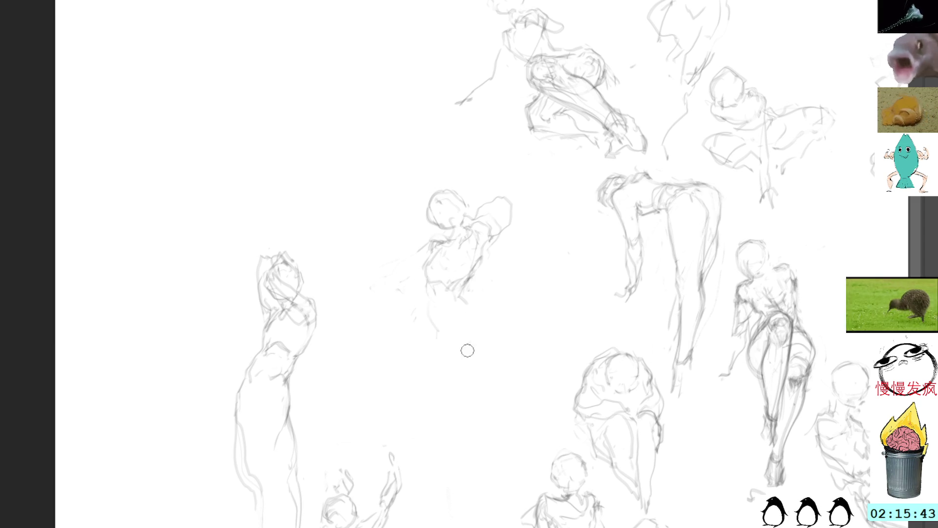
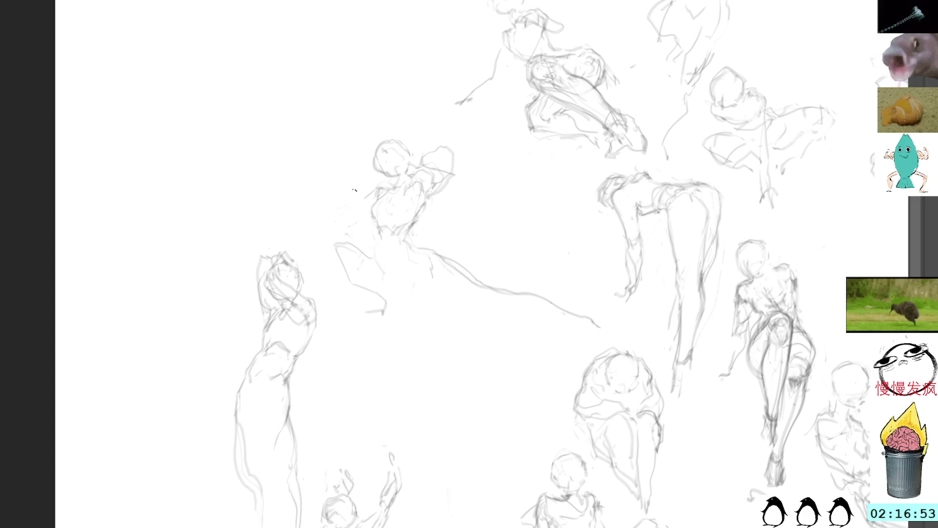
# Firm up the reclining figure's torso, waist and long diagonal leg with repeated pencil passes
pyautogui.moveTo(375, 217); pyautogui.dragTo(351, 238)
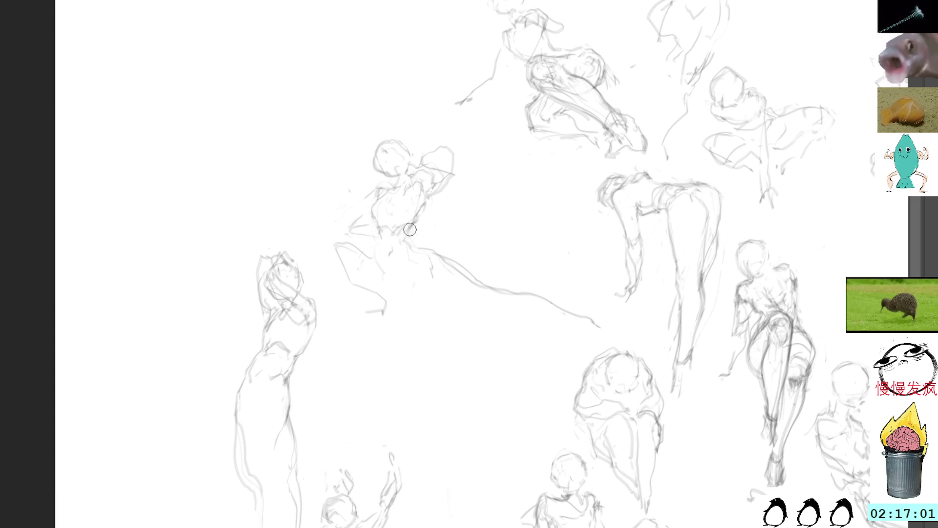
pyautogui.moveTo(412, 221); pyautogui.dragTo(413, 239)
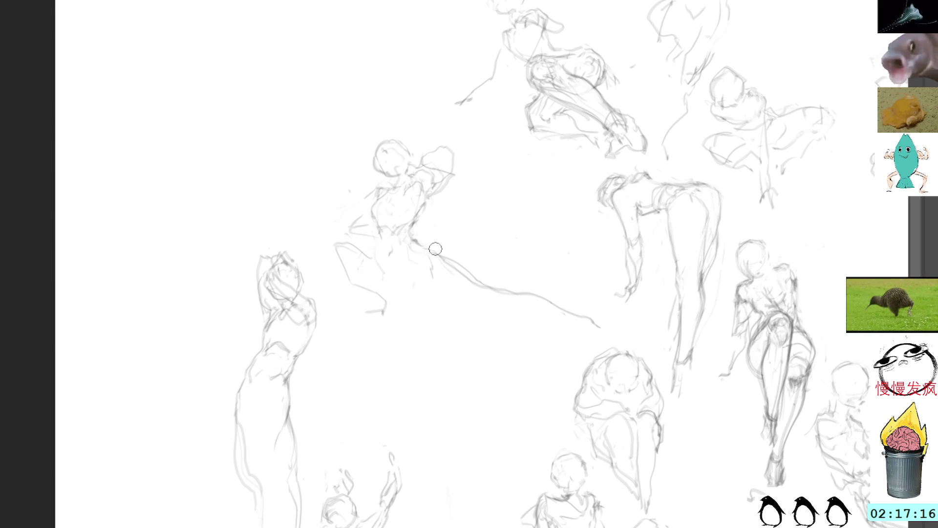
pyautogui.moveTo(445, 259); pyautogui.dragTo(502, 306)
pyautogui.moveTo(417, 282)
pyautogui.mouseDown()
pyautogui.moveTo(474, 301)
pyautogui.moveTo(489, 302)
pyautogui.moveTo(457, 294)
pyautogui.moveTo(493, 296)
pyautogui.moveTo(497, 307)
pyautogui.mouseUp()
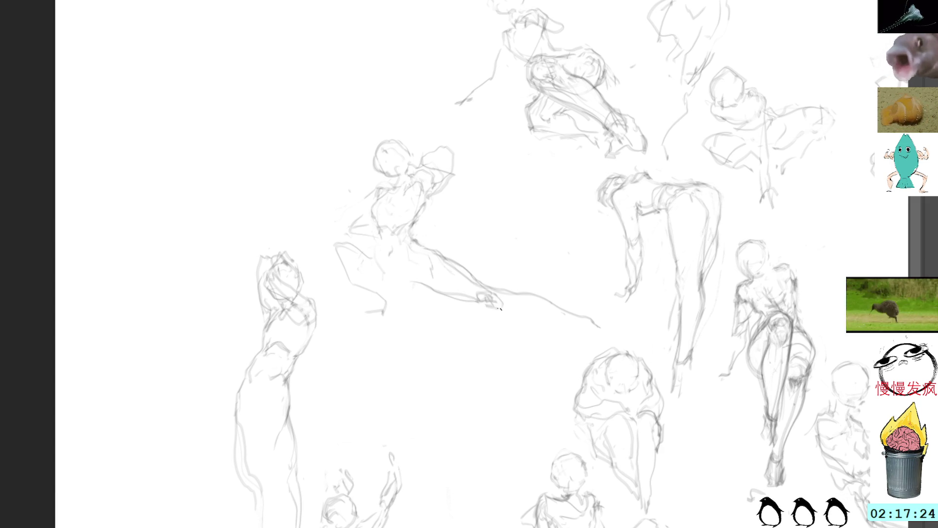
pyautogui.moveTo(503, 286); pyautogui.dragTo(570, 314)
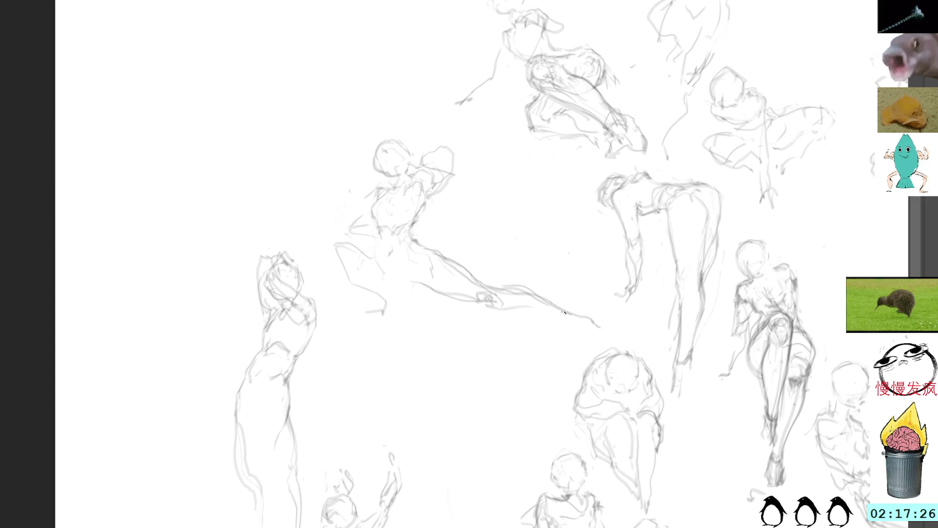
pyautogui.moveTo(507, 309)
pyautogui.mouseDown()
pyautogui.moveTo(581, 325)
pyautogui.moveTo(573, 321)
pyautogui.moveTo(579, 311)
pyautogui.moveTo(595, 307)
pyautogui.moveTo(598, 327)
pyautogui.mouseUp()
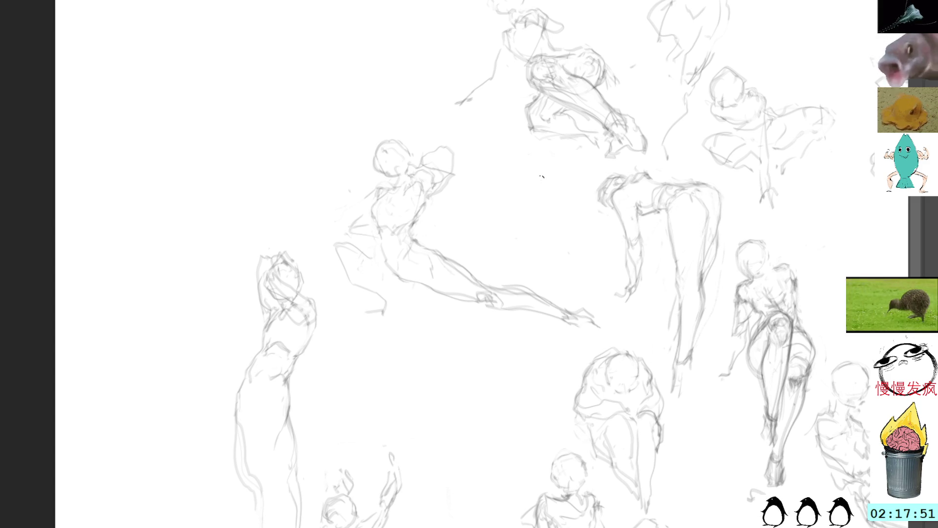
# In empty canvas space, rough in a small head, neck, shoulder and arm line
pyautogui.scroll(-3, 513, 234)
pyautogui.moveTo(515, 222); pyautogui.dragTo(491, 171)
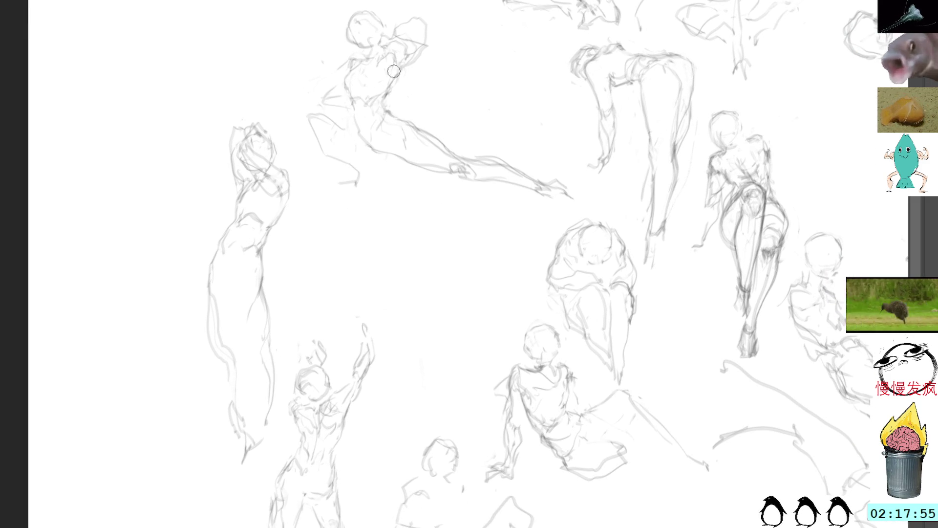
pyautogui.moveTo(333, 216)
pyautogui.mouseDown()
pyautogui.moveTo(312, 240)
pyautogui.moveTo(330, 222)
pyautogui.moveTo(340, 248)
pyautogui.moveTo(343, 225)
pyautogui.moveTo(339, 241)
pyautogui.mouseUp()
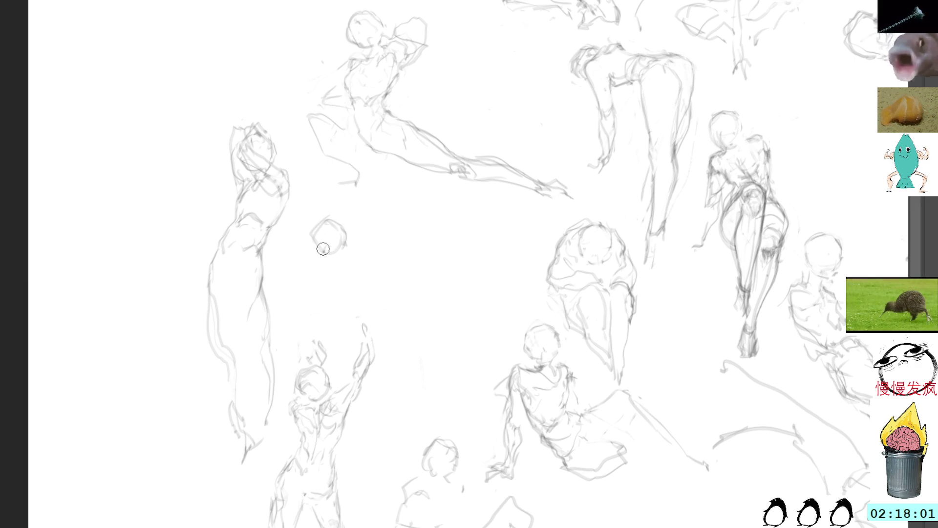
pyautogui.moveTo(345, 249)
pyautogui.mouseDown()
pyautogui.moveTo(362, 253)
pyautogui.moveTo(360, 271)
pyautogui.moveTo(391, 247)
pyautogui.moveTo(393, 264)
pyautogui.moveTo(381, 255)
pyautogui.moveTo(390, 275)
pyautogui.moveTo(440, 241)
pyautogui.moveTo(447, 254)
pyautogui.mouseUp()
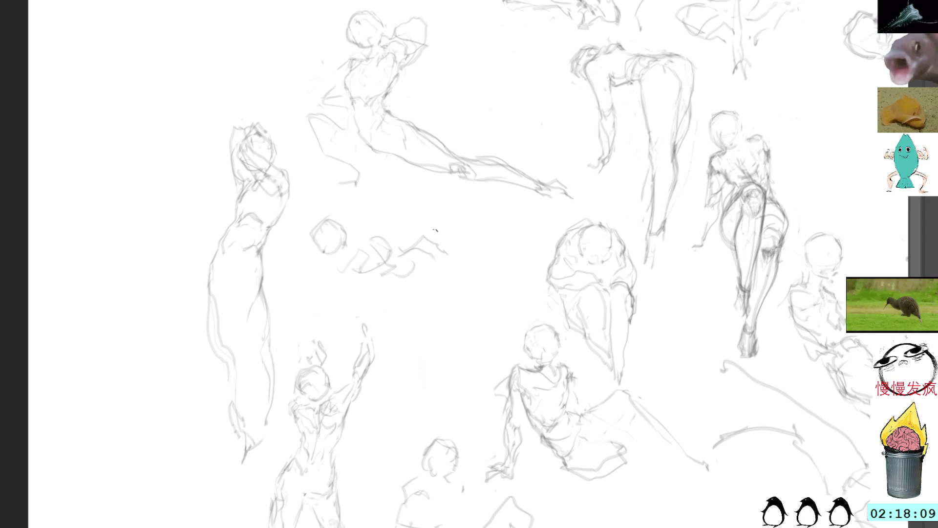
pyautogui.moveTo(419, 214)
pyautogui.mouseDown()
pyautogui.moveTo(386, 213)
pyautogui.moveTo(352, 300)
pyautogui.moveTo(470, 265)
pyautogui.mouseUp()
# Rotate the small sketch about 37° clockwise and add its shoulders and torso
pyautogui.hotkey('ctrl', 't')
pyautogui.moveTo(486, 182)
pyautogui.mouseDown()
pyautogui.moveTo(534, 231)
pyautogui.moveTo(471, 251)
pyautogui.moveTo(462, 273)
pyautogui.moveTo(455, 263)
pyautogui.mouseUp()
pyautogui.press('Return')
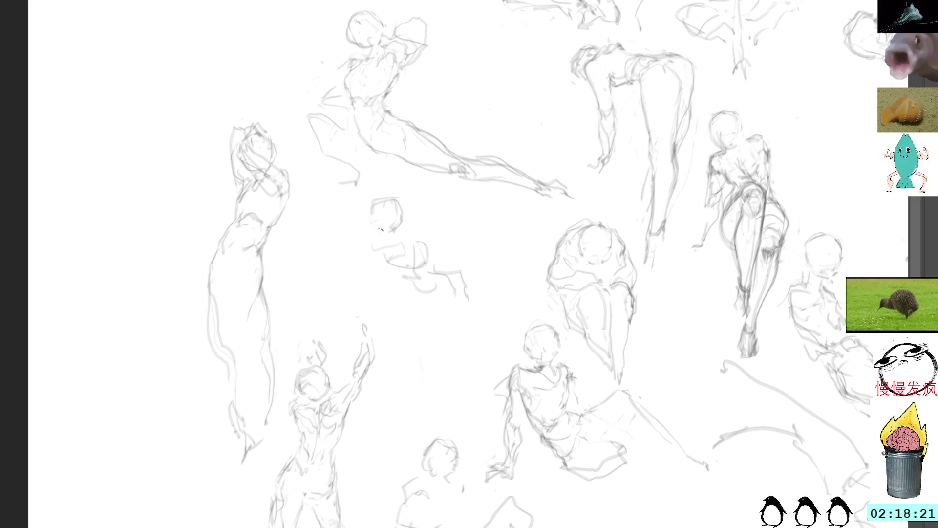
pyautogui.moveTo(389, 243)
pyautogui.mouseDown()
pyautogui.moveTo(368, 242)
pyautogui.moveTo(369, 272)
pyautogui.moveTo(379, 239)
pyautogui.moveTo(365, 266)
pyautogui.moveTo(376, 275)
pyautogui.moveTo(373, 252)
pyautogui.moveTo(360, 279)
pyautogui.mouseUp()
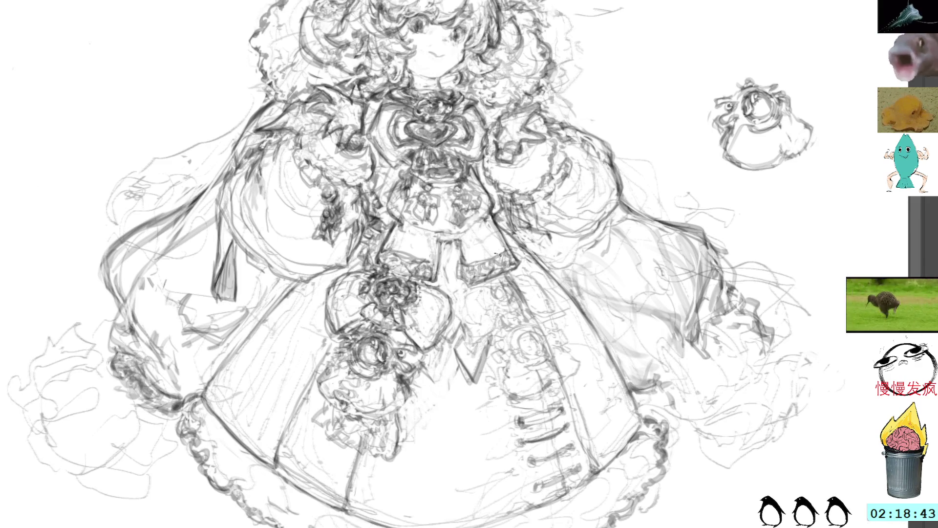
# Add small dark strokes to the skirt's right-edge detail and lasso the hatching under the right sleeve
pyautogui.moveTo(617, 179); pyautogui.dragTo(551, 207)
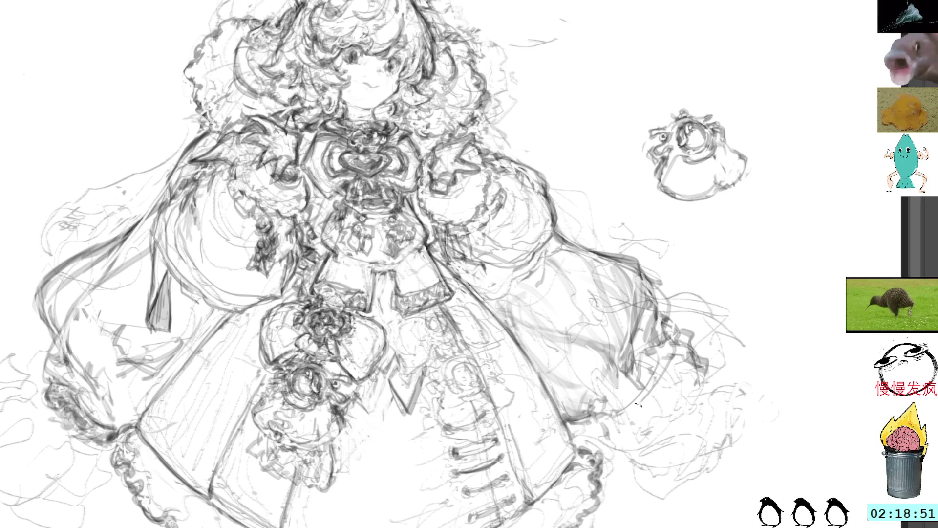
pyautogui.moveTo(700, 238)
pyautogui.mouseDown()
pyautogui.moveTo(741, 249)
pyautogui.moveTo(812, 332)
pyautogui.moveTo(670, 159)
pyautogui.moveTo(797, 169)
pyautogui.moveTo(623, 202)
pyautogui.moveTo(439, 190)
pyautogui.moveTo(397, 211)
pyautogui.moveTo(416, 222)
pyautogui.mouseUp()
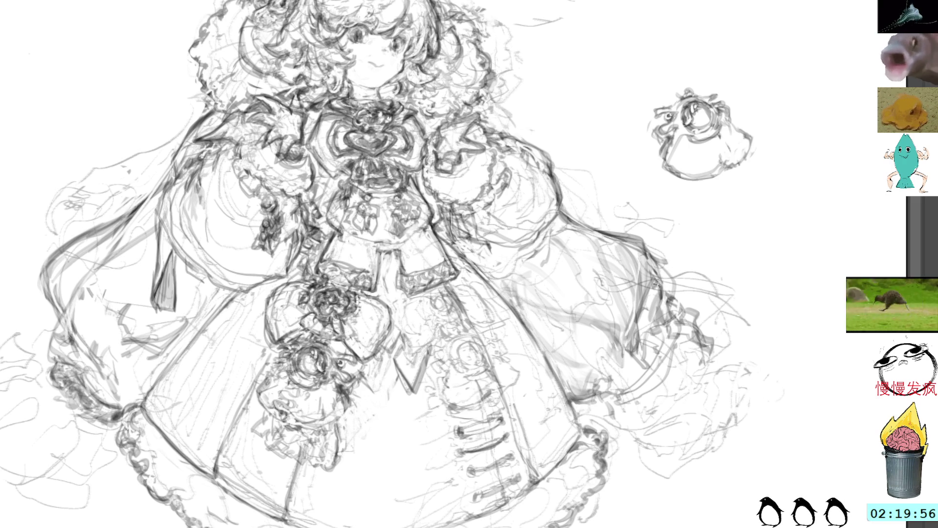
pyautogui.moveTo(638, 311)
pyautogui.mouseDown()
pyautogui.moveTo(643, 389)
pyautogui.moveTo(665, 342)
pyautogui.mouseUp()
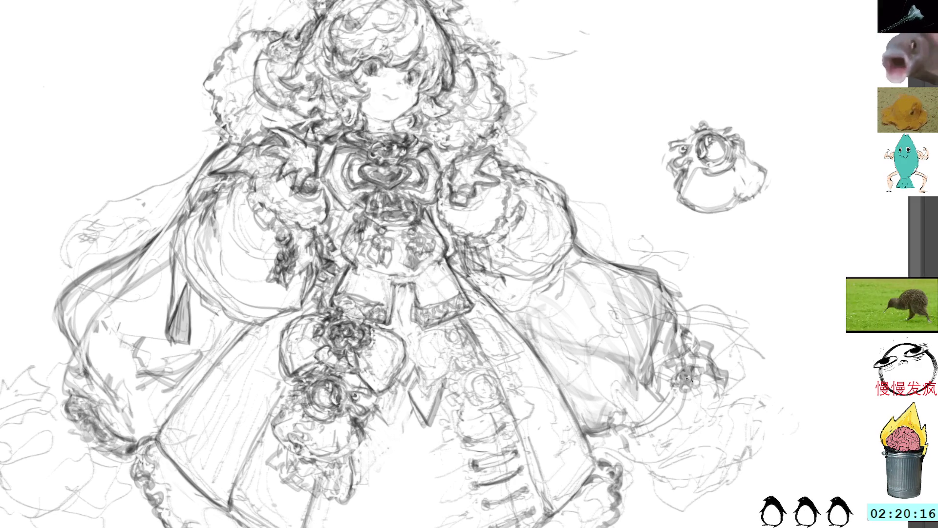
pyautogui.moveTo(688, 386); pyautogui.dragTo(689, 416)
pyautogui.moveTo(703, 277)
pyautogui.mouseDown()
pyautogui.moveTo(707, 296)
pyautogui.moveTo(663, 270)
pyautogui.mouseUp()
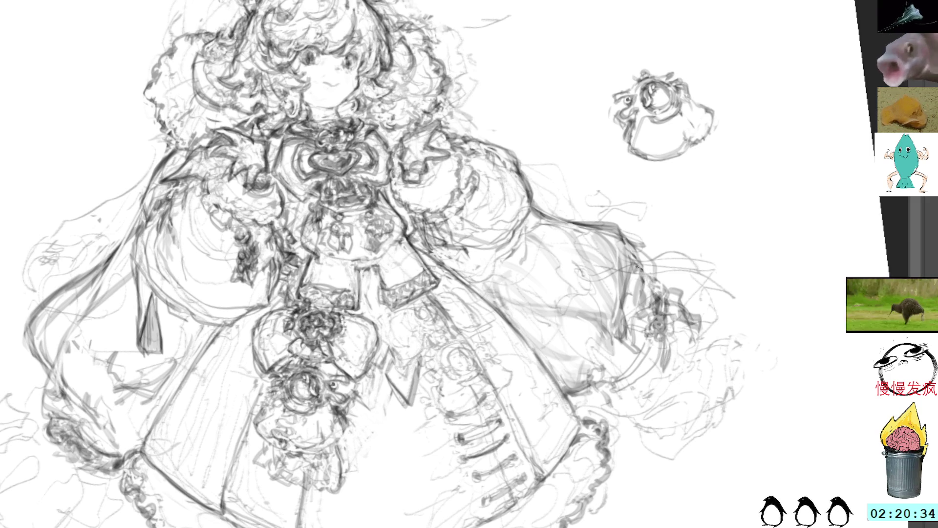
pyautogui.moveTo(645, 266)
pyautogui.mouseDown()
pyautogui.moveTo(637, 336)
pyautogui.moveTo(691, 344)
pyautogui.moveTo(686, 268)
pyautogui.moveTo(625, 276)
pyautogui.mouseUp()
# Move and tilt the selected sleeve hatching into place, then deselect it
pyautogui.hotkey('ctrl', 't')
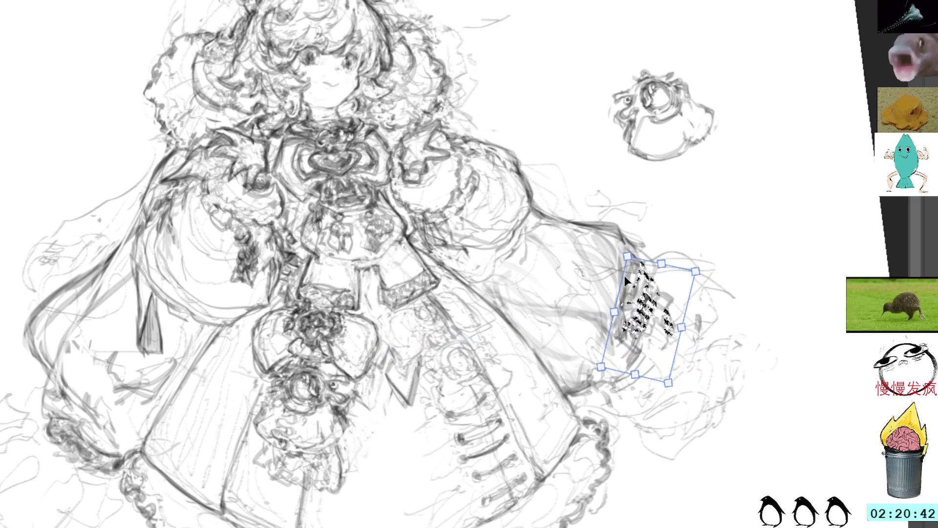
pyautogui.press('Return')
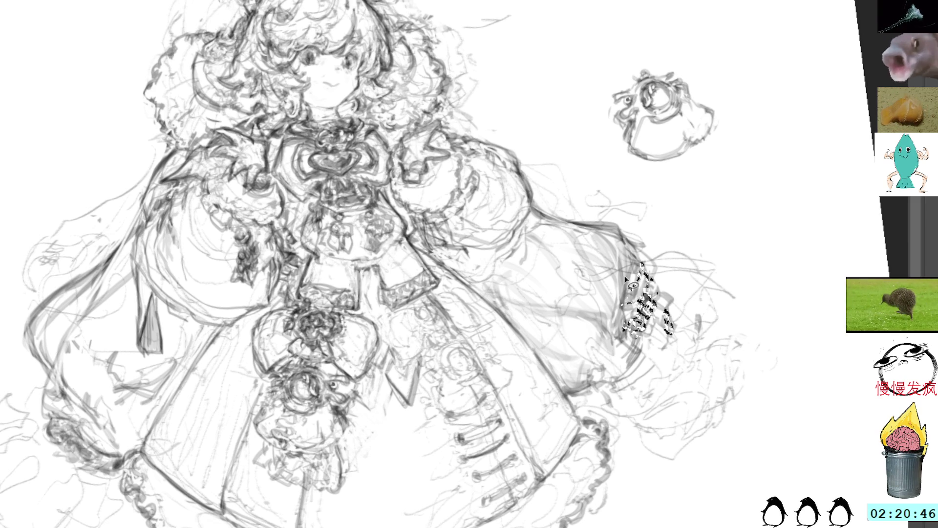
pyautogui.hotkey('ctrl', 'd')
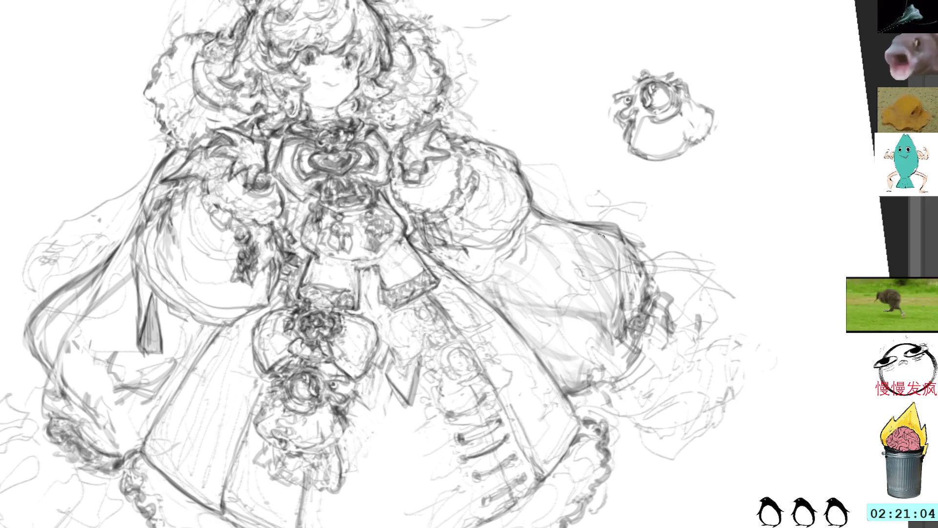
# Add faint strokes near the right skirt edge, then select and release part of that edge
pyautogui.moveTo(593, 239); pyautogui.dragTo(640, 293)
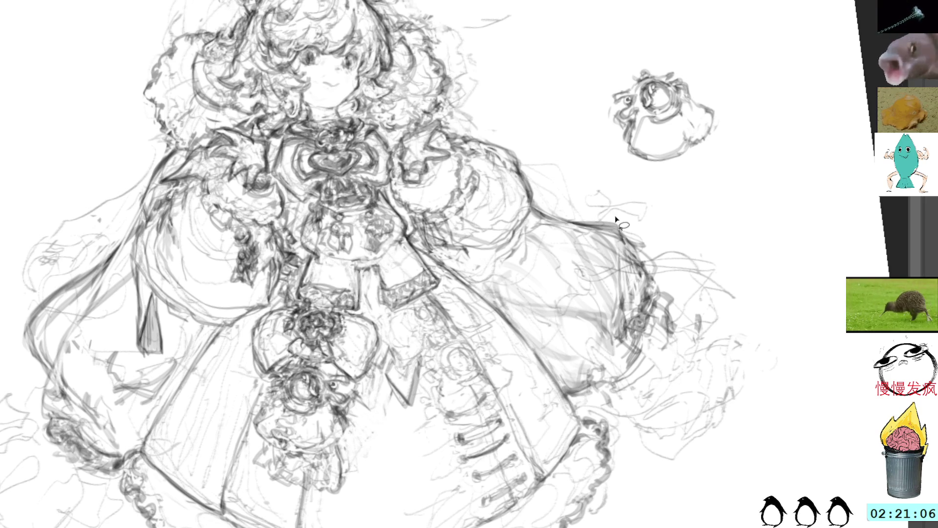
pyautogui.moveTo(650, 251)
pyautogui.mouseDown()
pyautogui.moveTo(615, 217)
pyautogui.moveTo(598, 218)
pyautogui.mouseUp()
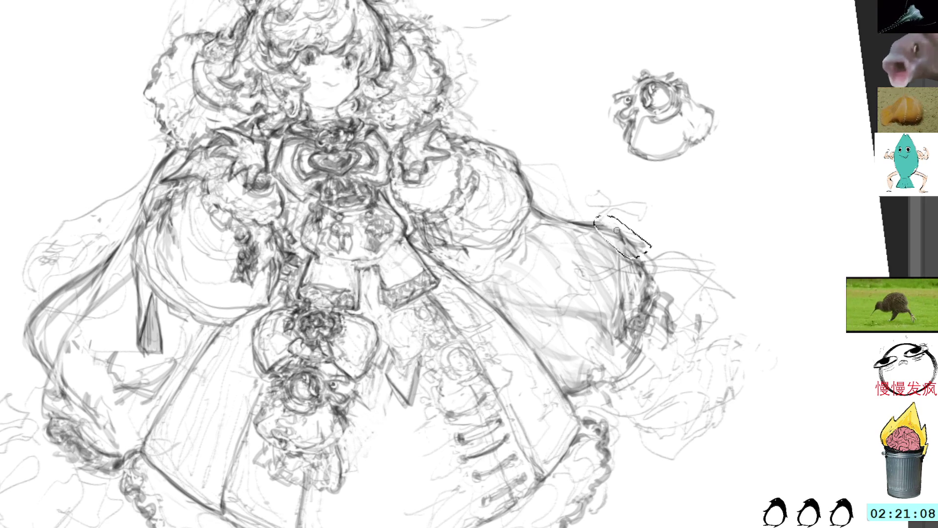
pyautogui.hotkey('ctrl', 'd')
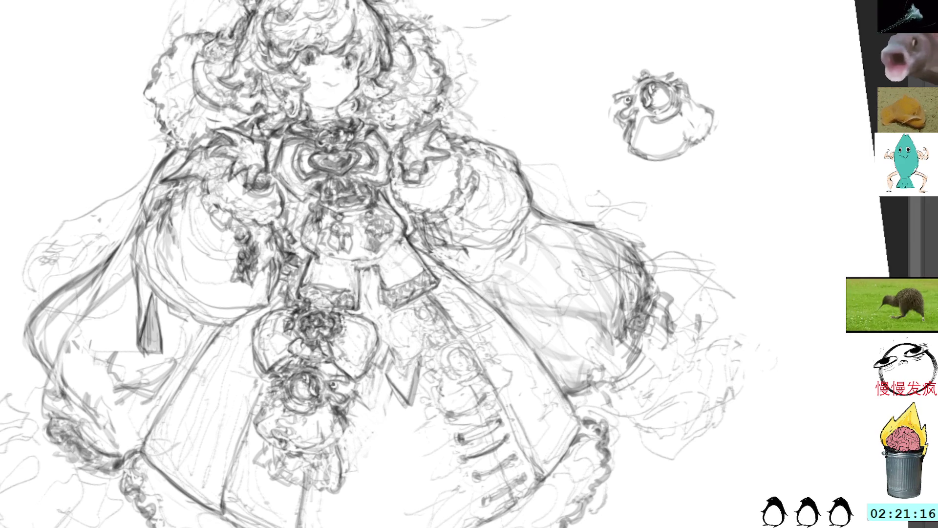
pyautogui.moveTo(632, 295); pyautogui.dragTo(638, 309)
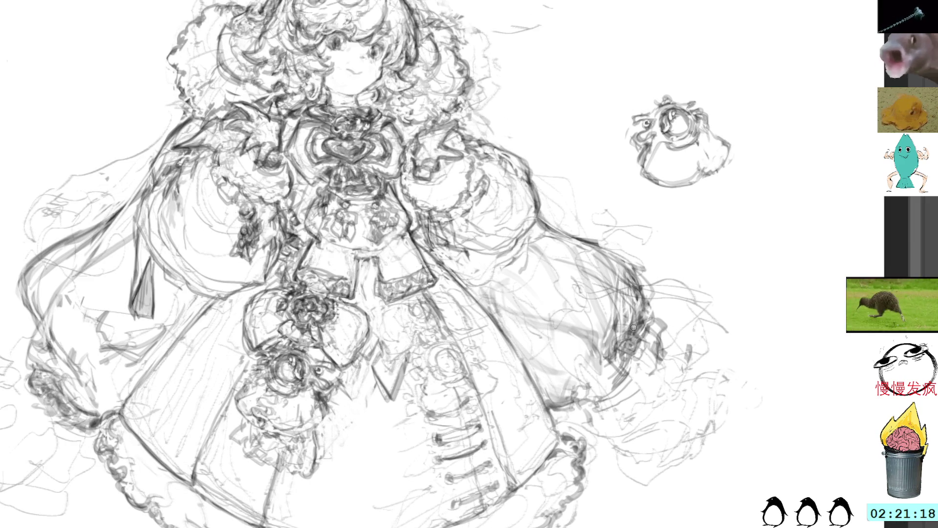
# Undo the faulty stroke, redraw the puffed sleeve's right contour darker, and reset the canvas rotation
pyautogui.moveTo(678, 297); pyautogui.dragTo(624, 183)
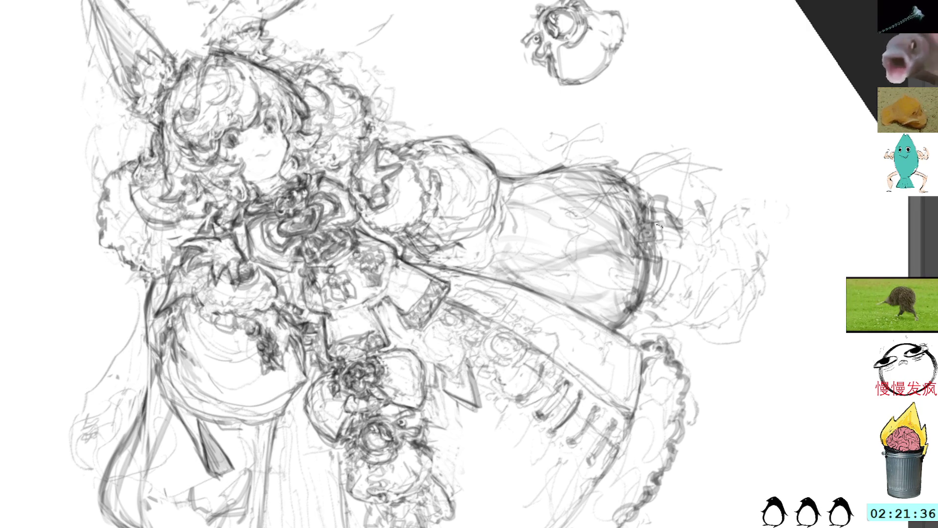
pyautogui.moveTo(655, 255); pyautogui.dragTo(629, 320)
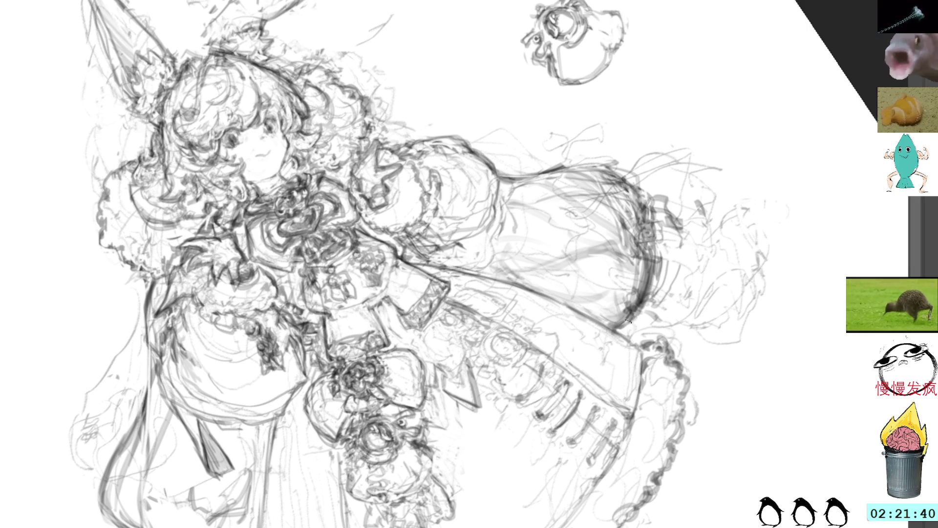
pyautogui.hotkey('ctrl', 'z')
pyautogui.hotkey('ctrl', 'z')
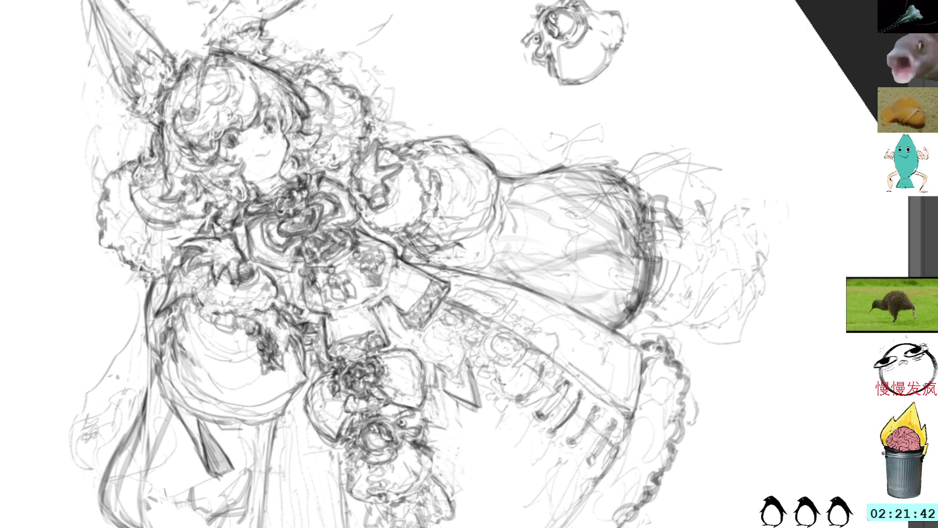
pyautogui.moveTo(646, 269); pyautogui.dragTo(633, 316)
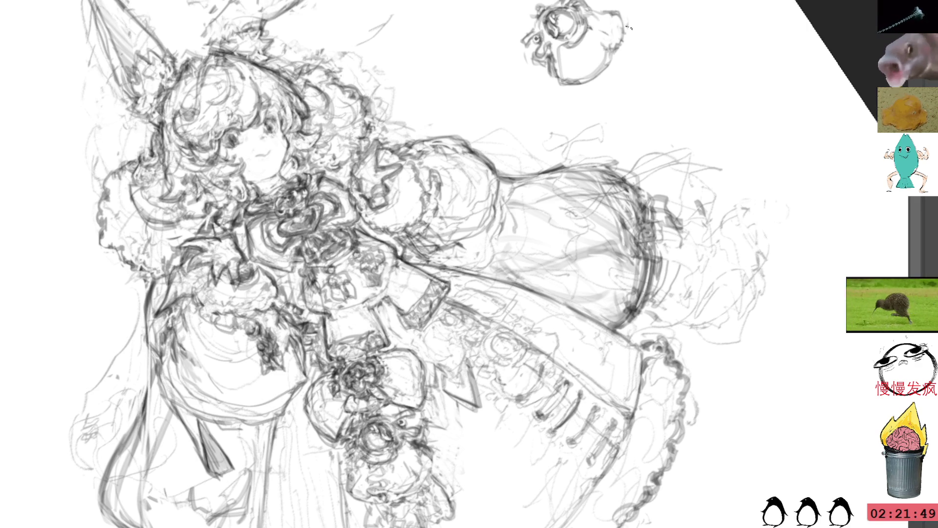
pyautogui.press('5')
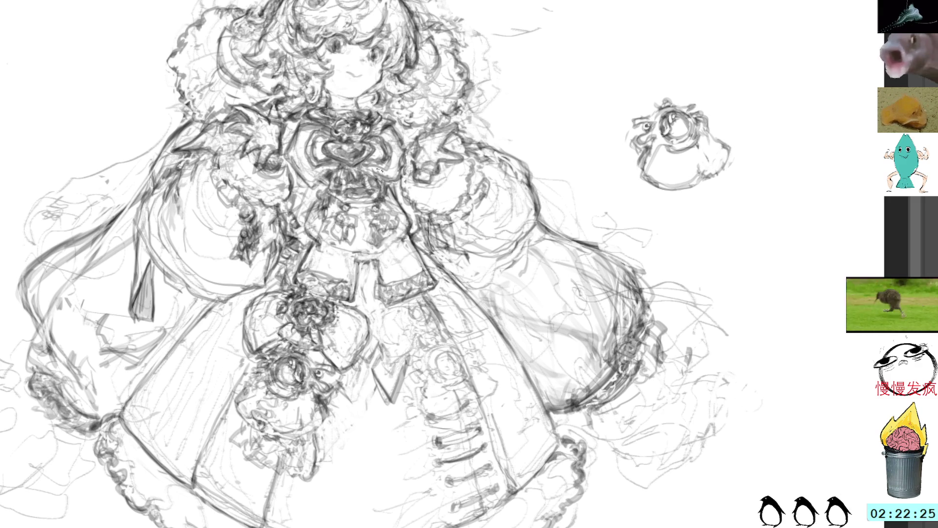
# Add small dark detail marks to the brooch on the girl's chest
pyautogui.moveTo(461, 189); pyautogui.dragTo(561, 256)
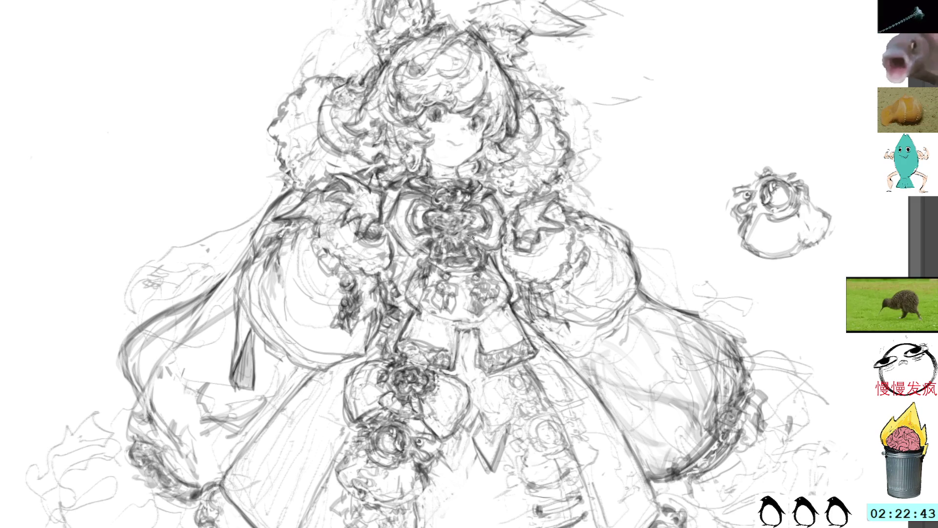
pyautogui.moveTo(471, 224)
pyautogui.mouseDown()
pyautogui.moveTo(454, 247)
pyautogui.moveTo(429, 232)
pyautogui.moveTo(430, 241)
pyautogui.moveTo(425, 228)
pyautogui.moveTo(452, 247)
pyautogui.moveTo(471, 224)
pyautogui.moveTo(440, 243)
pyautogui.moveTo(458, 244)
pyautogui.moveTo(469, 236)
pyautogui.moveTo(429, 235)
pyautogui.moveTo(464, 234)
pyautogui.mouseUp()
pyautogui.moveTo(536, 245); pyautogui.dragTo(494, 213)
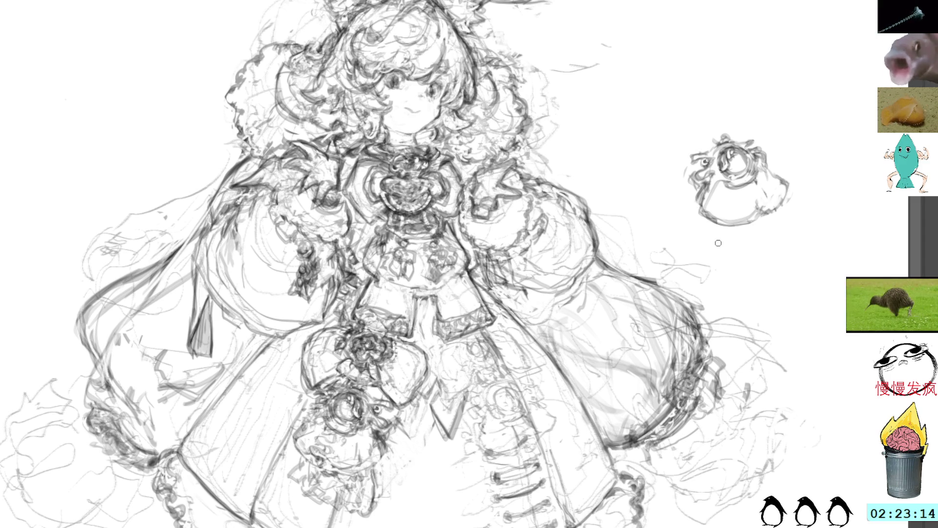
# Sketch frills along the skirt's right side and a redrawn curve at the right sleeve's end
pyautogui.moveTo(700, 357); pyautogui.dragTo(708, 285)
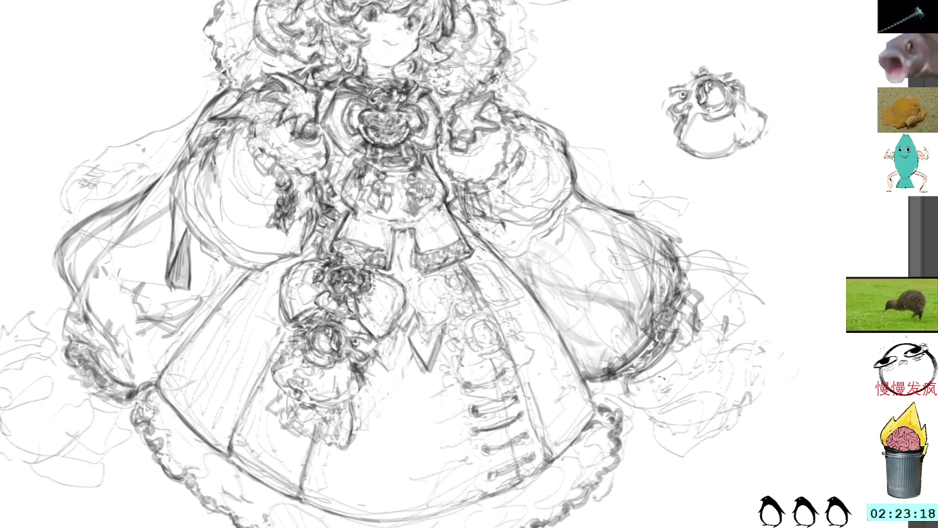
pyautogui.moveTo(643, 450)
pyautogui.mouseDown()
pyautogui.moveTo(657, 435)
pyautogui.moveTo(699, 432)
pyautogui.moveTo(684, 420)
pyautogui.mouseUp()
pyautogui.moveTo(736, 401)
pyautogui.mouseDown()
pyautogui.moveTo(775, 352)
pyautogui.moveTo(753, 338)
pyautogui.moveTo(747, 283)
pyautogui.moveTo(737, 315)
pyautogui.mouseUp()
pyautogui.moveTo(744, 275); pyautogui.dragTo(764, 303)
pyautogui.hotkey('ctrl', 'z')
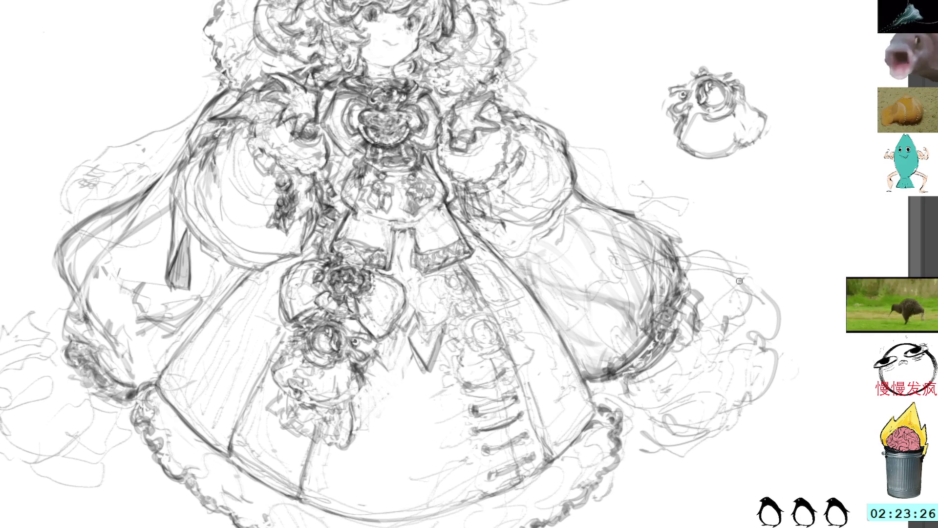
pyautogui.moveTo(736, 288)
pyautogui.mouseDown()
pyautogui.moveTo(726, 296)
pyautogui.moveTo(743, 310)
pyautogui.moveTo(703, 311)
pyautogui.mouseUp()
pyautogui.moveTo(721, 309)
pyautogui.mouseDown()
pyautogui.moveTo(740, 301)
pyautogui.moveTo(728, 318)
pyautogui.moveTo(756, 278)
pyautogui.moveTo(778, 299)
pyautogui.mouseUp()
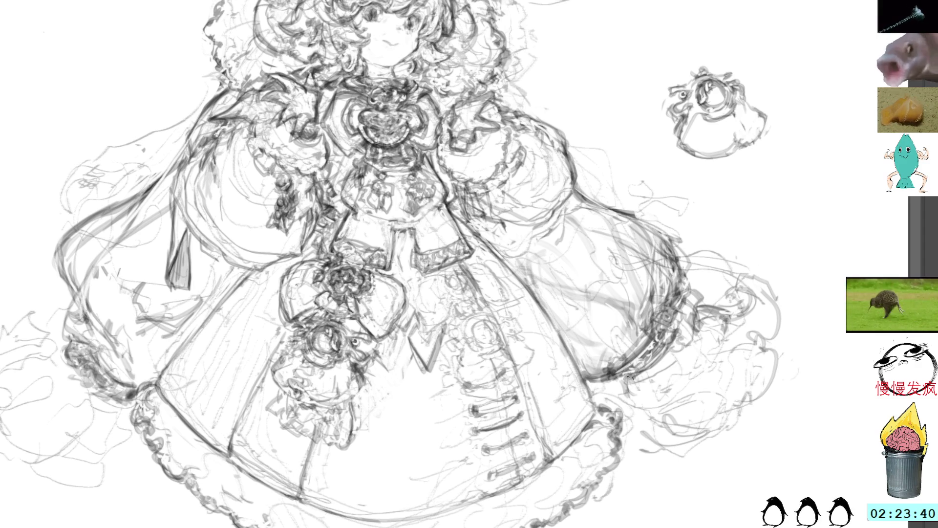
# Add faint lines and an extended frill at the skirt's right edge, then turn the figure upright
pyautogui.moveTo(635, 378)
pyautogui.mouseDown()
pyautogui.moveTo(630, 416)
pyautogui.moveTo(623, 412)
pyautogui.moveTo(632, 390)
pyautogui.moveTo(643, 440)
pyautogui.moveTo(698, 446)
pyautogui.moveTo(719, 432)
pyautogui.mouseUp()
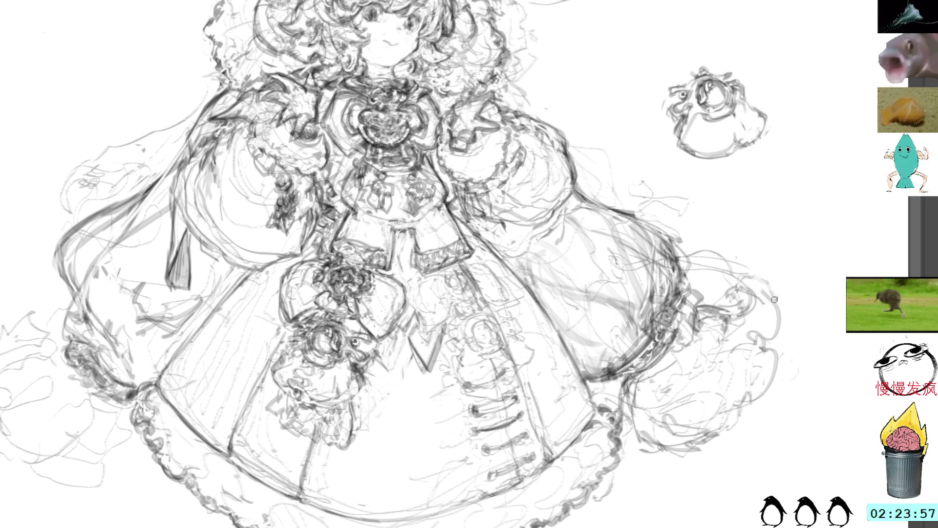
pyautogui.moveTo(732, 299)
pyautogui.mouseDown()
pyautogui.moveTo(771, 296)
pyautogui.moveTo(780, 325)
pyautogui.mouseUp()
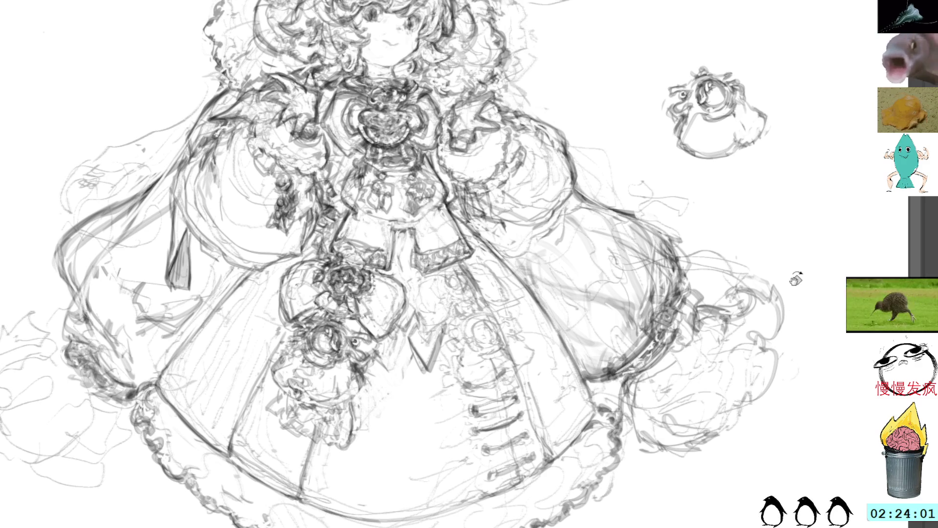
pyautogui.moveTo(797, 277)
pyautogui.mouseDown()
pyautogui.moveTo(777, 247)
pyautogui.moveTo(773, 281)
pyautogui.moveTo(789, 322)
pyautogui.moveTo(802, 318)
pyautogui.moveTo(782, 266)
pyautogui.moveTo(789, 264)
pyautogui.moveTo(789, 307)
pyautogui.mouseUp()
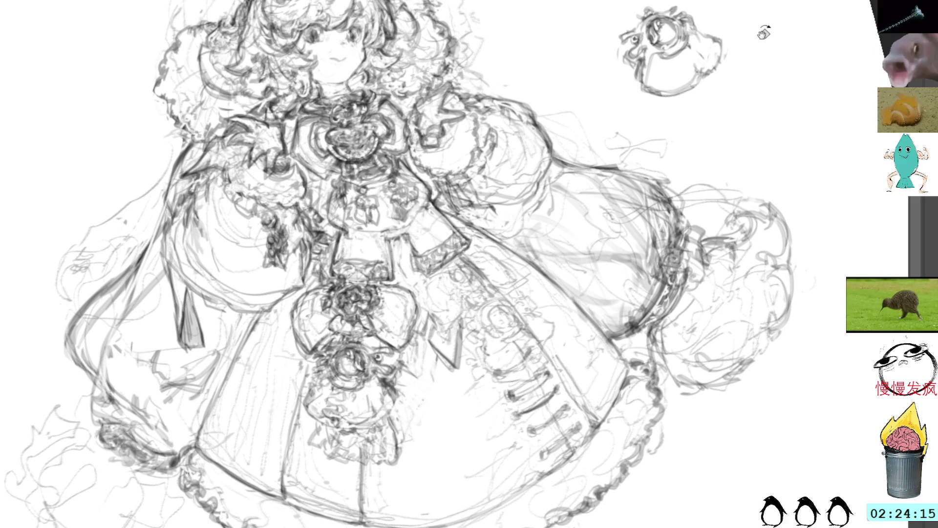
pyautogui.moveTo(764, 33); pyautogui.dragTo(814, 118)
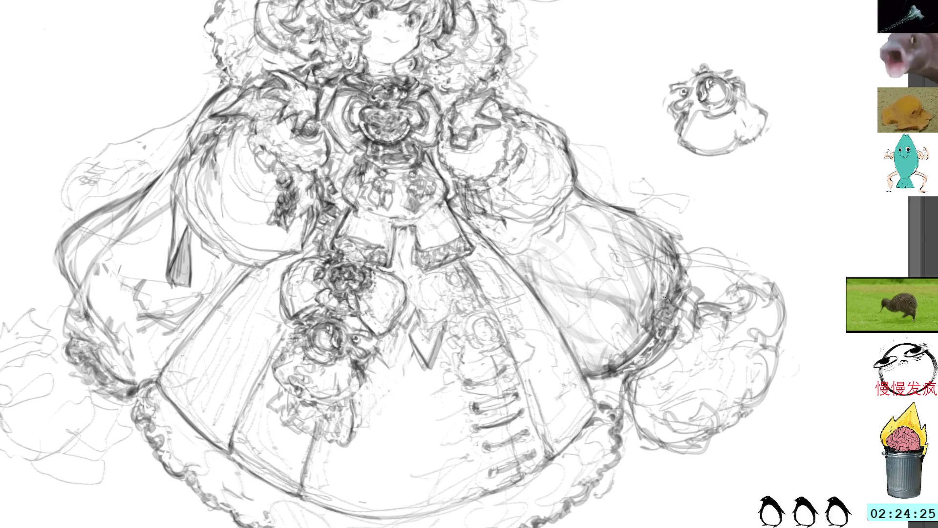
pyautogui.moveTo(232, 305)
pyautogui.mouseDown()
pyautogui.moveTo(474, 325)
pyautogui.moveTo(406, 323)
pyautogui.moveTo(423, 314)
pyautogui.moveTo(397, 289)
pyautogui.mouseUp()
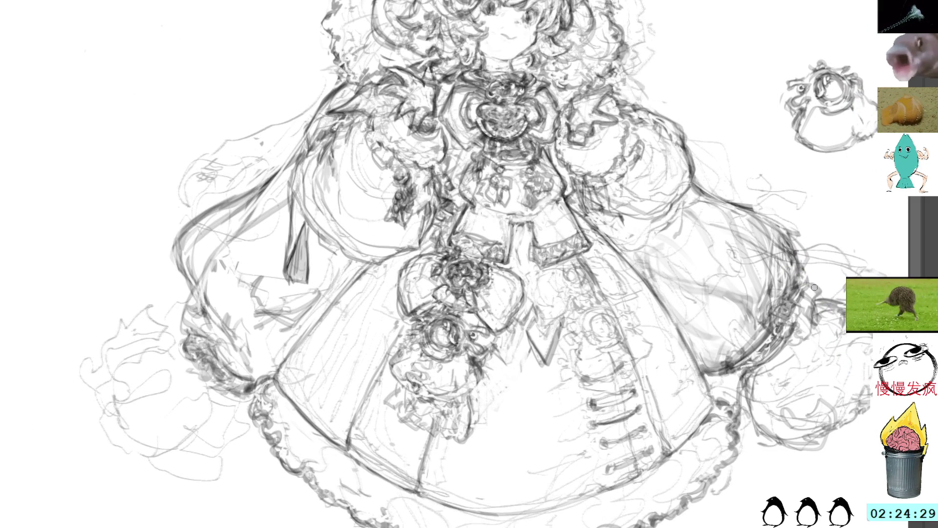
# Clear a stray selection and strengthen the outer edge of the right sleeve
pyautogui.moveTo(805, 333); pyautogui.dragTo(794, 348)
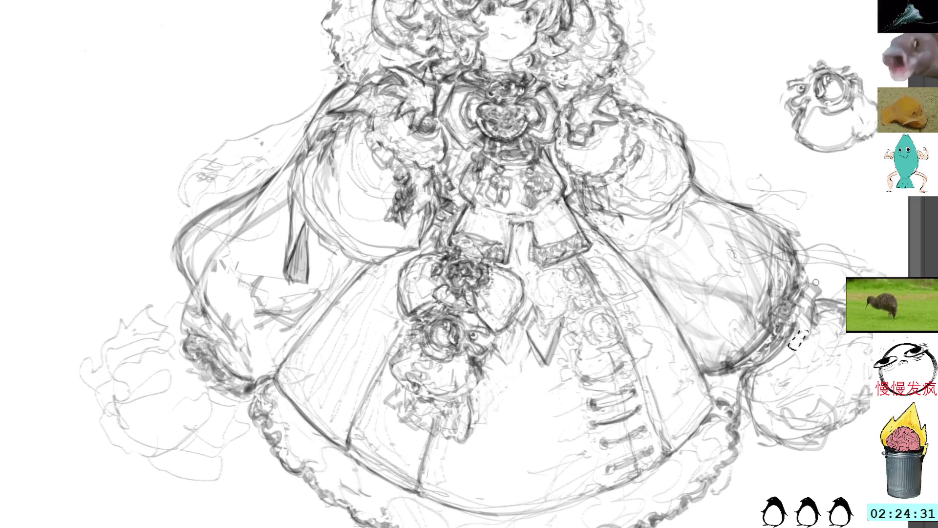
pyautogui.hotkey('ctrl', 'd')
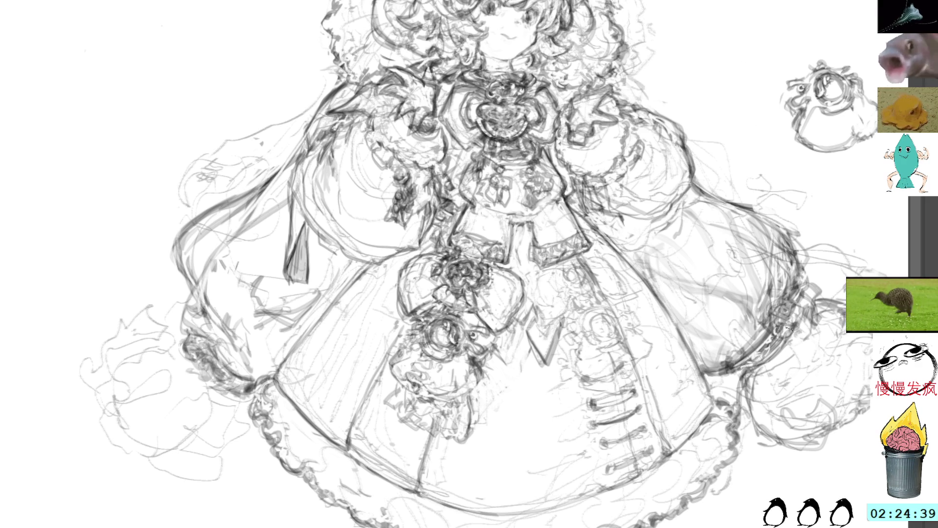
pyautogui.moveTo(803, 309); pyautogui.dragTo(818, 300)
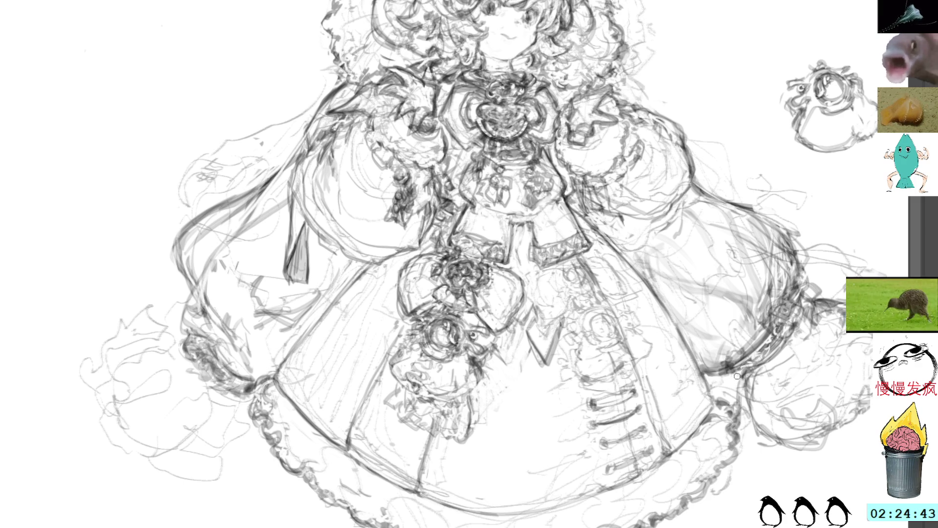
pyautogui.moveTo(802, 413)
pyautogui.mouseDown()
pyautogui.moveTo(733, 440)
pyautogui.moveTo(738, 459)
pyautogui.moveTo(791, 428)
pyautogui.moveTo(796, 279)
pyautogui.moveTo(780, 300)
pyautogui.mouseUp()
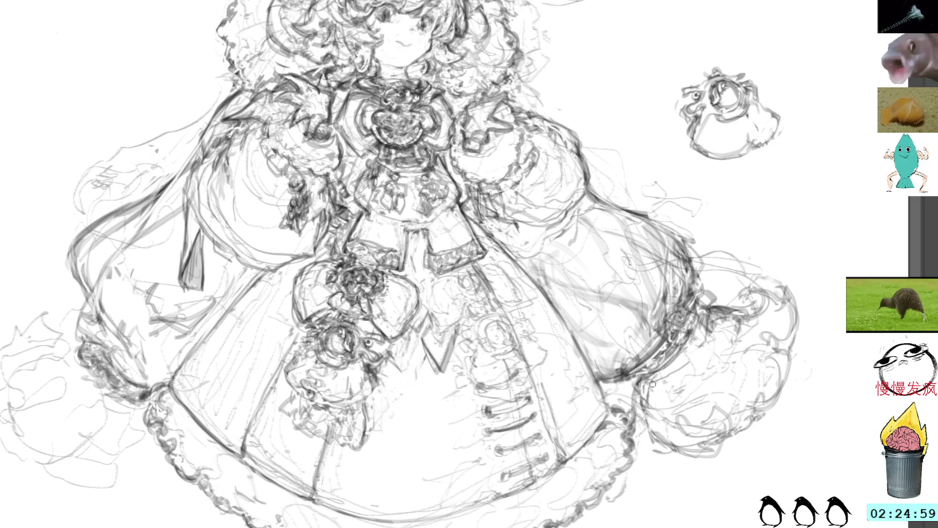
# Add pencil lines to the lower skirt, then bring the girl's face and head into view
pyautogui.moveTo(650, 437)
pyautogui.mouseDown()
pyautogui.moveTo(667, 472)
pyautogui.moveTo(660, 477)
pyautogui.moveTo(700, 463)
pyautogui.mouseUp()
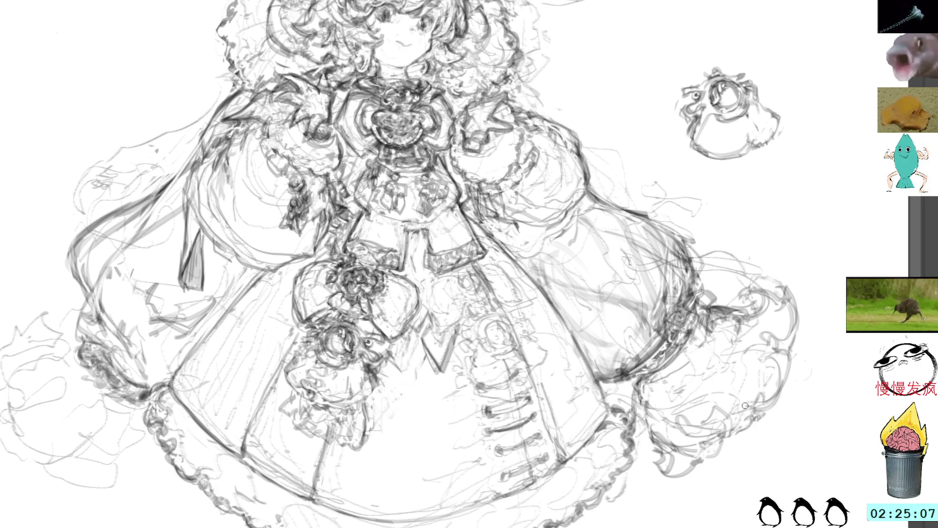
pyautogui.moveTo(740, 322)
pyautogui.mouseDown()
pyautogui.moveTo(797, 387)
pyautogui.moveTo(808, 366)
pyautogui.moveTo(787, 240)
pyautogui.mouseUp()
pyautogui.moveTo(747, 268)
pyautogui.mouseDown()
pyautogui.moveTo(765, 338)
pyautogui.moveTo(733, 354)
pyautogui.moveTo(737, 345)
pyautogui.moveTo(717, 369)
pyautogui.mouseUp()
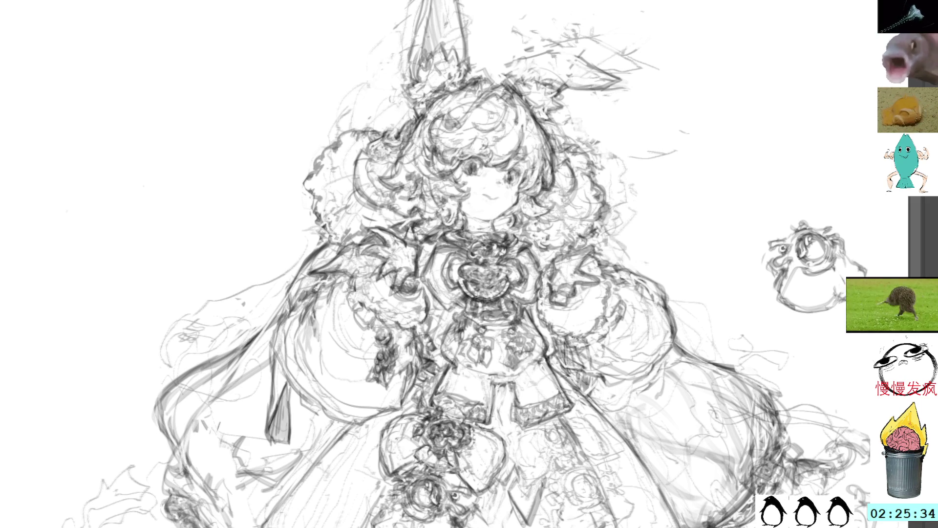
# Sketch loose wavy strands beneath the lower left of the skirt
pyautogui.scroll(-2, 576, 332)
pyautogui.moveTo(672, 264); pyautogui.dragTo(612, 161)
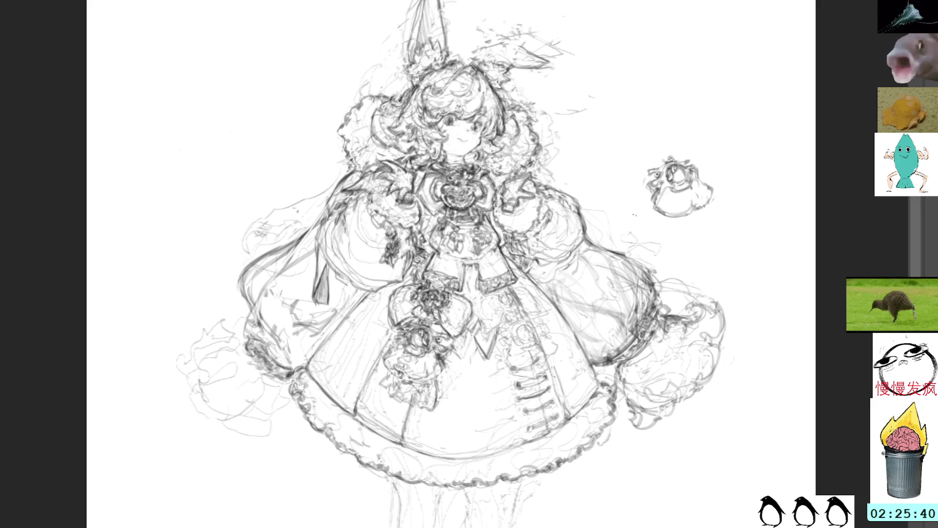
pyautogui.moveTo(236, 373); pyautogui.dragTo(225, 416)
pyautogui.moveTo(221, 415)
pyautogui.mouseDown()
pyautogui.moveTo(233, 447)
pyautogui.moveTo(247, 399)
pyautogui.mouseUp()
pyautogui.moveTo(243, 403)
pyautogui.mouseDown()
pyautogui.moveTo(252, 443)
pyautogui.moveTo(287, 486)
pyautogui.moveTo(339, 482)
pyautogui.mouseUp()
# Select the frill area right of the skirt, then drop the selection
pyautogui.moveTo(616, 459); pyautogui.dragTo(660, 433)
pyautogui.moveTo(708, 303)
pyautogui.mouseDown()
pyautogui.moveTo(681, 288)
pyautogui.moveTo(657, 359)
pyautogui.moveTo(655, 439)
pyautogui.moveTo(706, 276)
pyautogui.mouseUp()
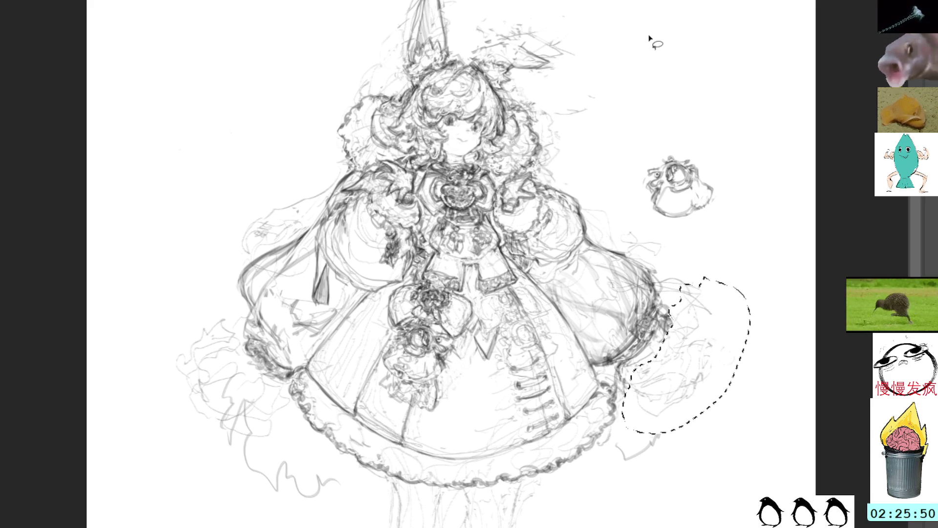
pyautogui.click(788, 301)
# Lasso the long hair strand beside the left sleeve and delete its strokes
pyautogui.press('b')
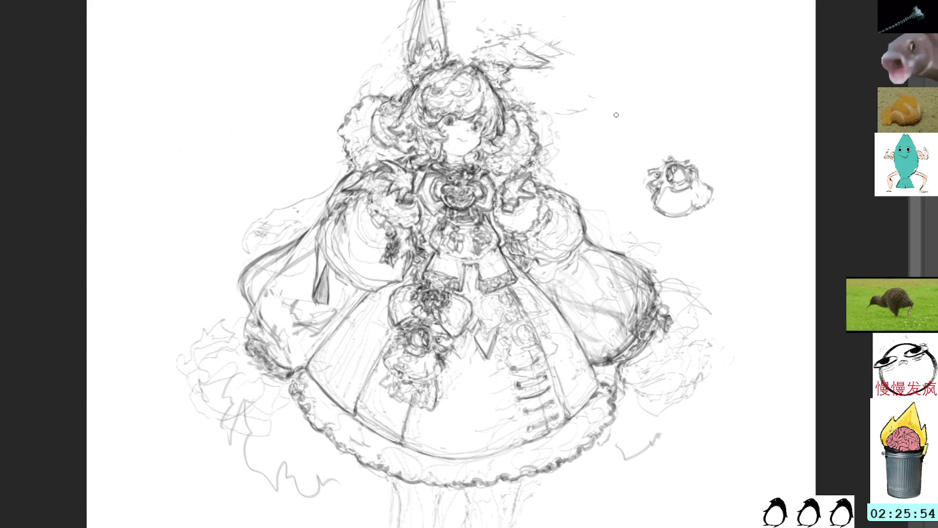
pyautogui.moveTo(324, 213)
pyautogui.mouseDown()
pyautogui.moveTo(337, 229)
pyautogui.moveTo(314, 222)
pyautogui.moveTo(323, 209)
pyautogui.mouseUp()
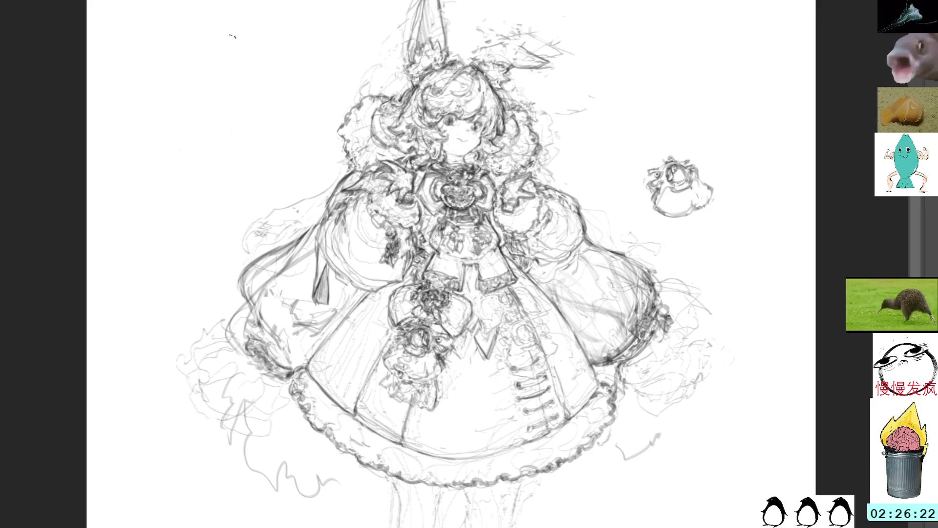
pyautogui.moveTo(279, 264)
pyautogui.mouseDown()
pyautogui.moveTo(300, 235)
pyautogui.moveTo(244, 296)
pyautogui.mouseUp()
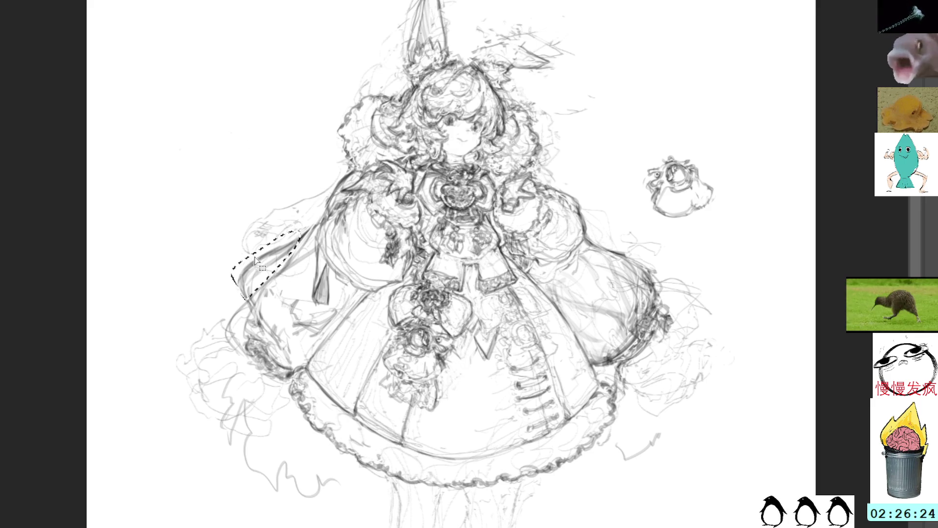
pyautogui.press('Delete')
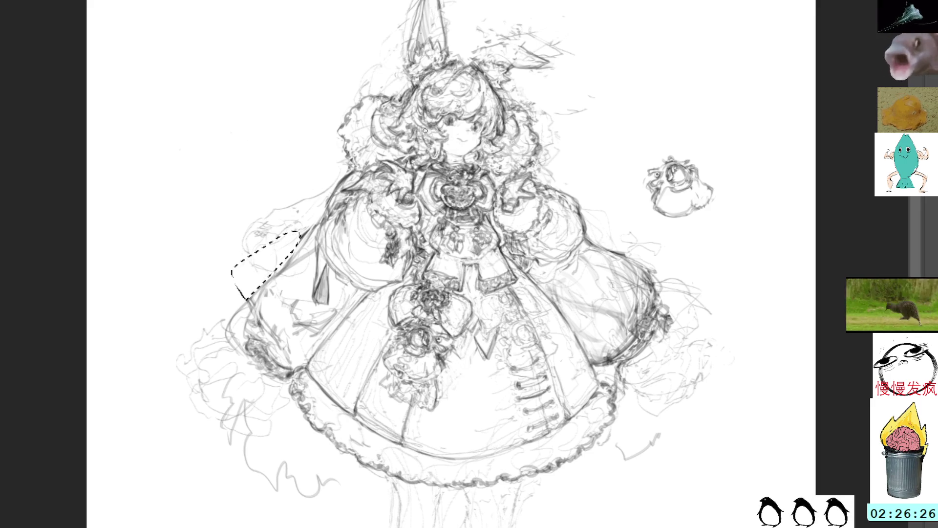
# Deselect the hair strand and darken the left sleeve and cape edge with pencil strokes
pyautogui.hotkey('ctrl', 'd')
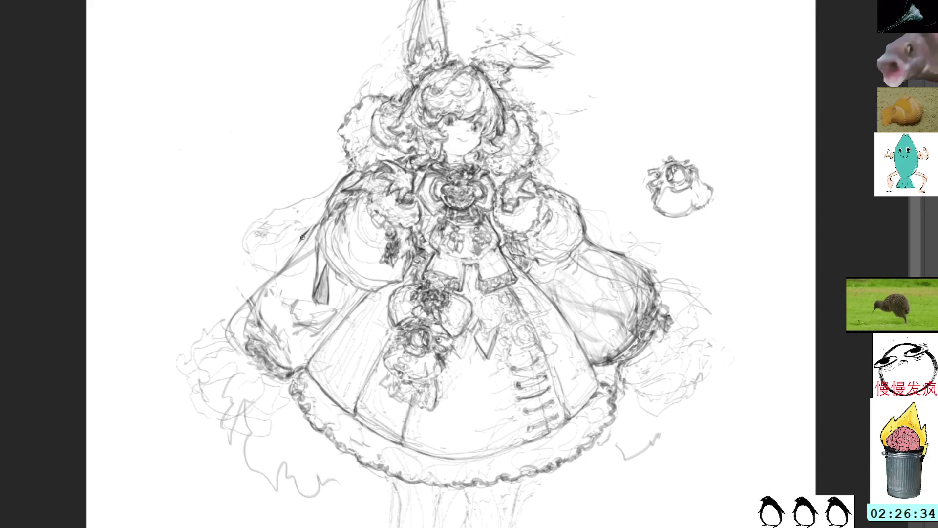
pyautogui.moveTo(315, 226)
pyautogui.mouseDown()
pyautogui.moveTo(289, 263)
pyautogui.moveTo(230, 310)
pyautogui.mouseUp()
pyautogui.moveTo(298, 260)
pyautogui.mouseDown()
pyautogui.moveTo(250, 293)
pyautogui.moveTo(229, 342)
pyautogui.mouseUp()
pyautogui.moveTo(252, 296); pyautogui.dragTo(276, 360)
pyautogui.moveTo(222, 308); pyautogui.dragTo(286, 362)
pyautogui.moveTo(220, 332); pyautogui.dragTo(279, 359)
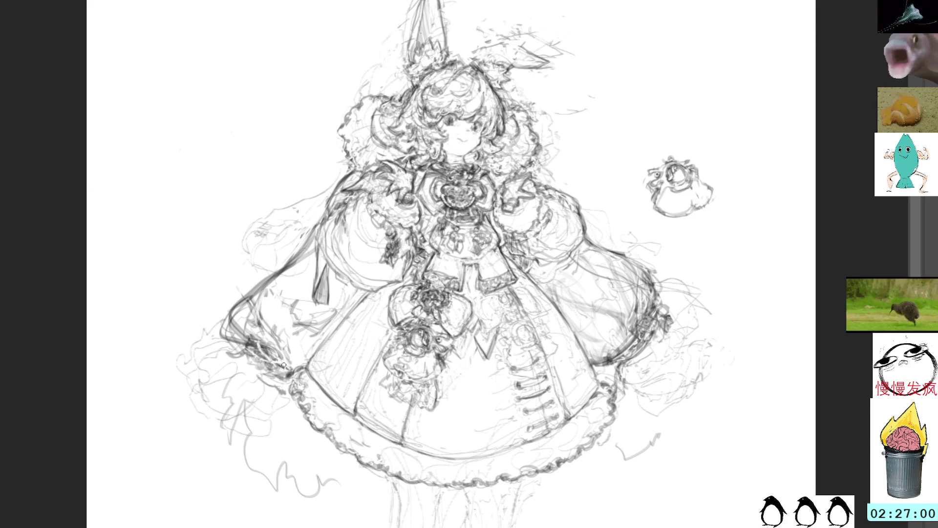
# Add short strokes and small marks along the lower-left skirt edge
pyautogui.moveTo(267, 362)
pyautogui.mouseDown()
pyautogui.moveTo(269, 374)
pyautogui.moveTo(296, 373)
pyautogui.mouseUp()
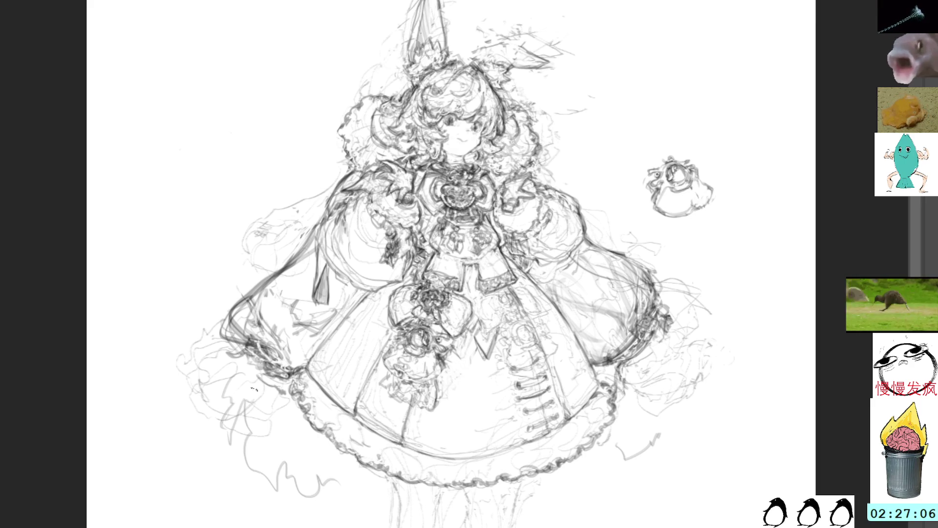
pyautogui.moveTo(253, 359)
pyautogui.mouseDown()
pyautogui.moveTo(258, 367)
pyautogui.moveTo(285, 357)
pyautogui.moveTo(298, 367)
pyautogui.moveTo(305, 357)
pyautogui.moveTo(272, 340)
pyautogui.mouseUp()
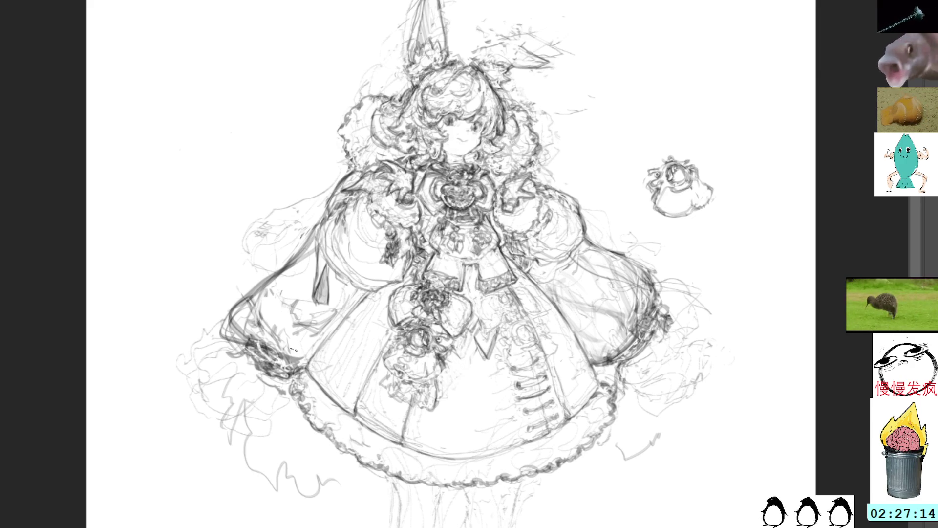
pyautogui.moveTo(291, 296); pyautogui.dragTo(318, 339)
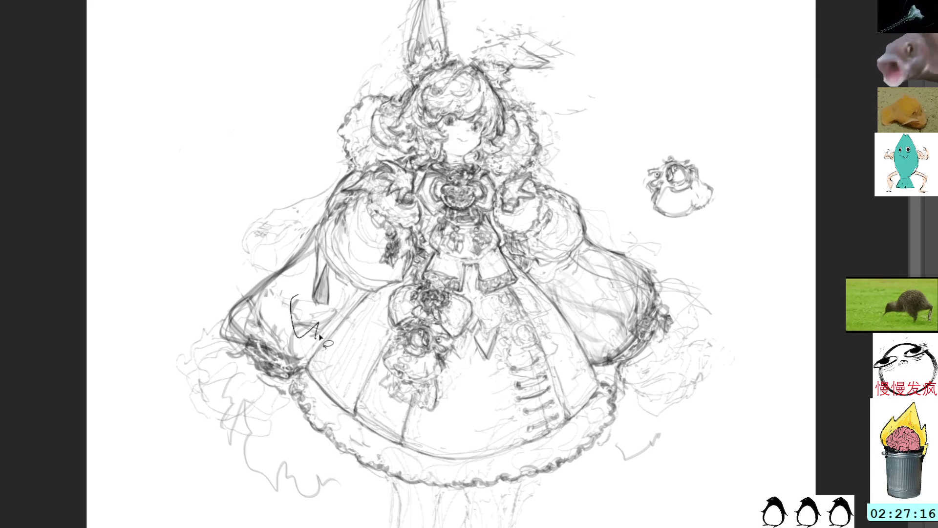
# Undo the dark stroke on the lower-left skirt and clear that area
pyautogui.hotkey('ctrl', 'z')
pyautogui.moveTo(293, 298)
pyautogui.mouseDown()
pyautogui.moveTo(308, 337)
pyautogui.moveTo(332, 315)
pyautogui.mouseUp()
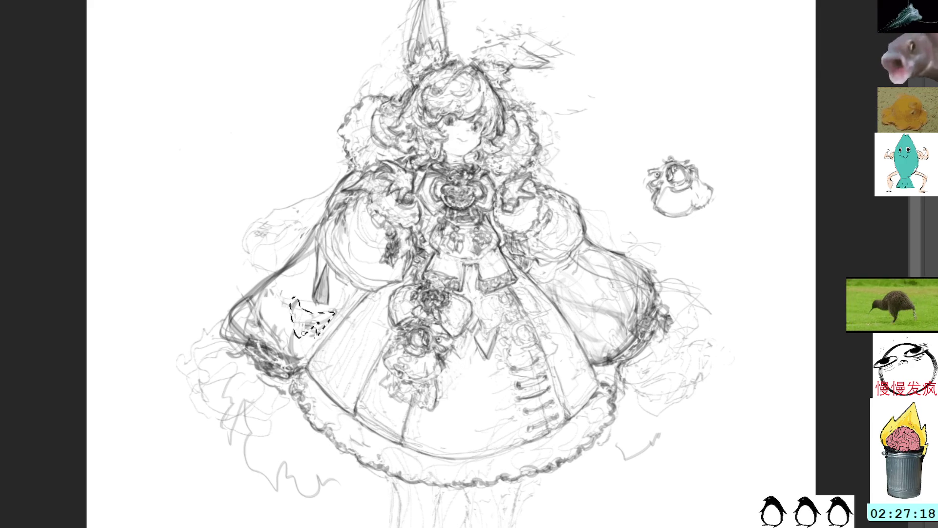
pyautogui.hotkey('ctrl', 'd')
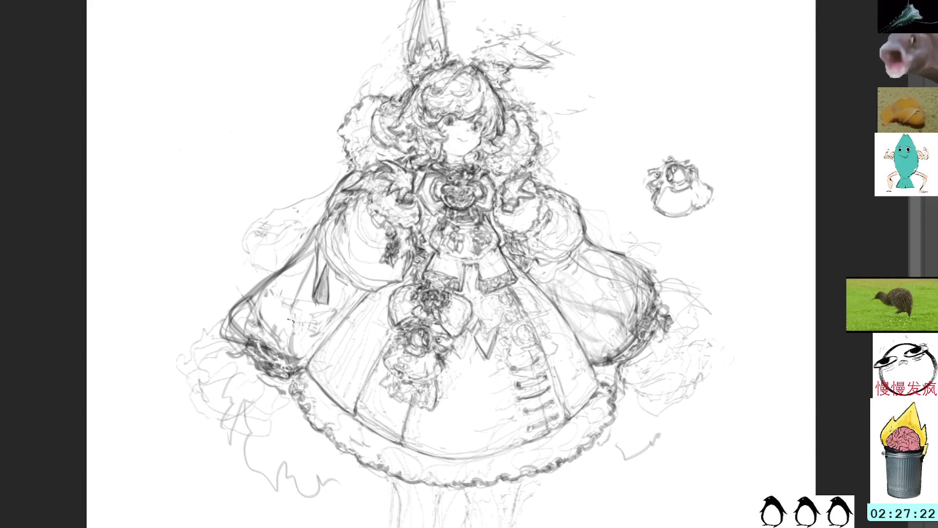
# Sketch four light diagonal pencil lines across the lower-left skirt
pyautogui.moveTo(293, 293); pyautogui.dragTo(299, 353)
pyautogui.moveTo(355, 290); pyautogui.dragTo(258, 343)
pyautogui.moveTo(328, 310)
pyautogui.mouseDown()
pyautogui.moveTo(252, 327)
pyautogui.moveTo(264, 337)
pyautogui.moveTo(252, 328)
pyautogui.moveTo(258, 303)
pyautogui.mouseUp()
pyautogui.moveTo(260, 312)
pyautogui.mouseDown()
pyautogui.moveTo(299, 291)
pyautogui.moveTo(278, 290)
pyautogui.moveTo(321, 261)
pyautogui.mouseUp()
# Tilt the canvas, hatch the lower-left skirt and draw lines down its left edge
pyautogui.moveTo(549, 183); pyautogui.dragTo(496, 146)
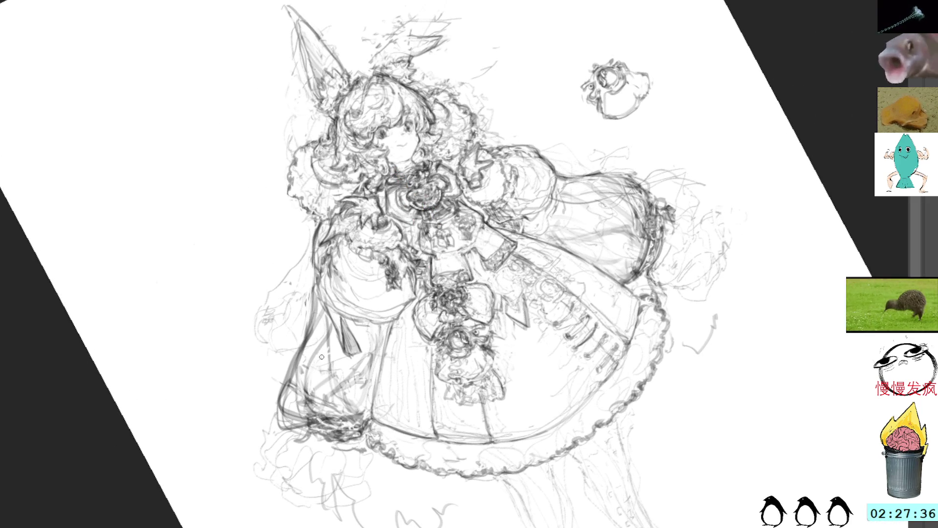
pyautogui.moveTo(308, 359); pyautogui.dragTo(329, 311)
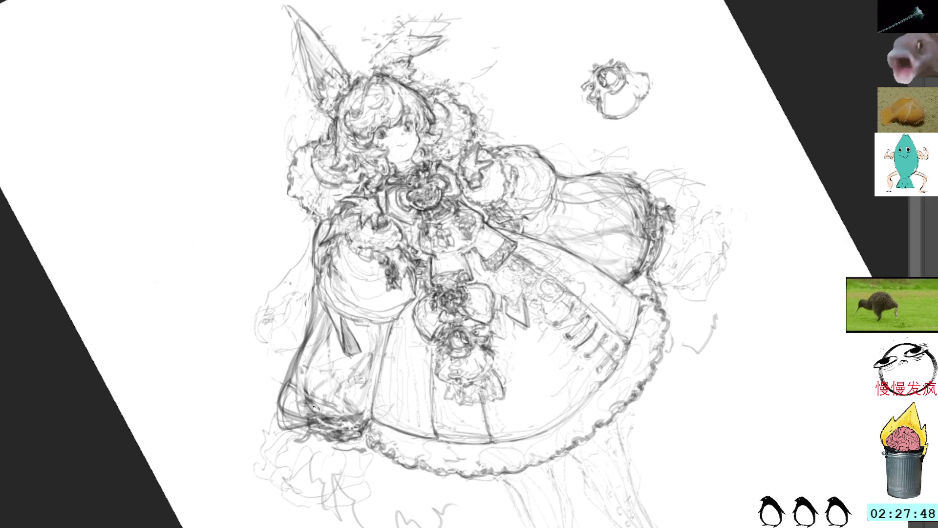
pyautogui.moveTo(336, 329)
pyautogui.mouseDown()
pyautogui.moveTo(296, 413)
pyautogui.moveTo(321, 418)
pyautogui.moveTo(298, 377)
pyautogui.moveTo(329, 327)
pyautogui.moveTo(323, 346)
pyautogui.moveTo(377, 333)
pyautogui.mouseUp()
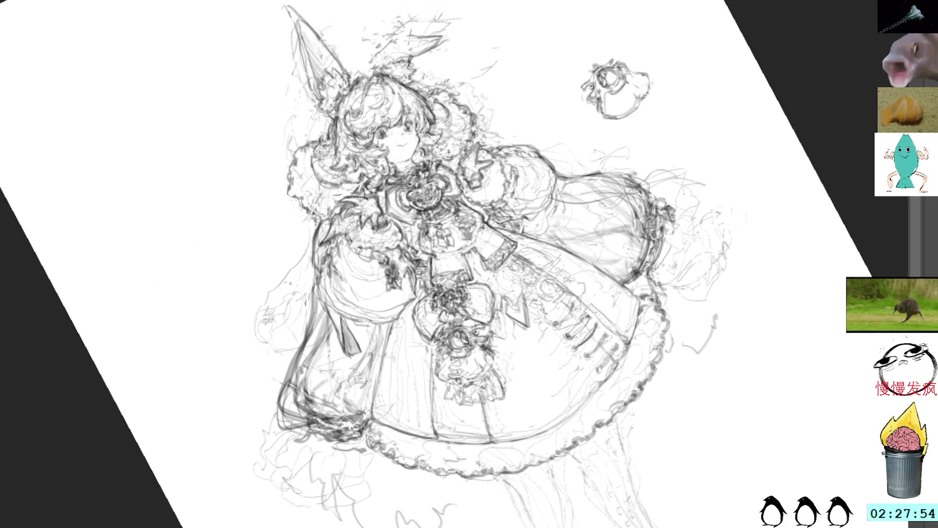
# Add short strokes along the lower-left hem, restore the upright view and lasso the hem area
pyautogui.moveTo(362, 384); pyautogui.dragTo(370, 418)
pyautogui.moveTo(328, 445)
pyautogui.mouseDown()
pyautogui.moveTo(351, 456)
pyautogui.moveTo(346, 438)
pyautogui.moveTo(353, 454)
pyautogui.mouseUp()
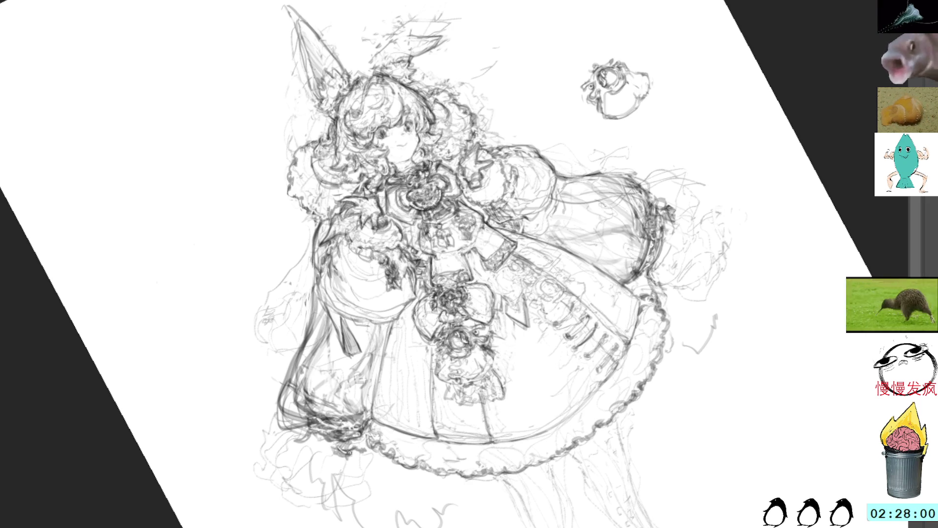
pyautogui.moveTo(345, 445)
pyautogui.mouseDown()
pyautogui.moveTo(361, 453)
pyautogui.moveTo(327, 479)
pyautogui.moveTo(320, 498)
pyautogui.moveTo(339, 511)
pyautogui.moveTo(382, 524)
pyautogui.moveTo(417, 517)
pyautogui.moveTo(417, 488)
pyautogui.moveTo(445, 489)
pyautogui.moveTo(437, 473)
pyautogui.moveTo(440, 496)
pyautogui.moveTo(416, 510)
pyautogui.moveTo(441, 496)
pyautogui.mouseUp()
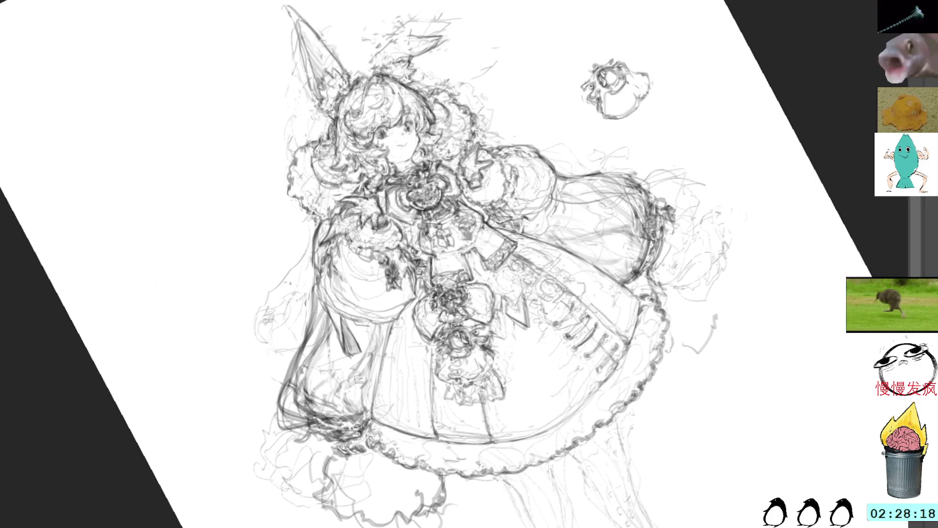
pyautogui.hotkey('ctrl', '0')
pyautogui.moveTo(338, 456)
pyautogui.mouseDown()
pyautogui.moveTo(329, 502)
pyautogui.moveTo(320, 473)
pyautogui.mouseUp()
# Draw wavy ruffle lines, erase the old frill lines and redraw the lower-left frill edge
pyautogui.hotkey('ctrl', 'd')
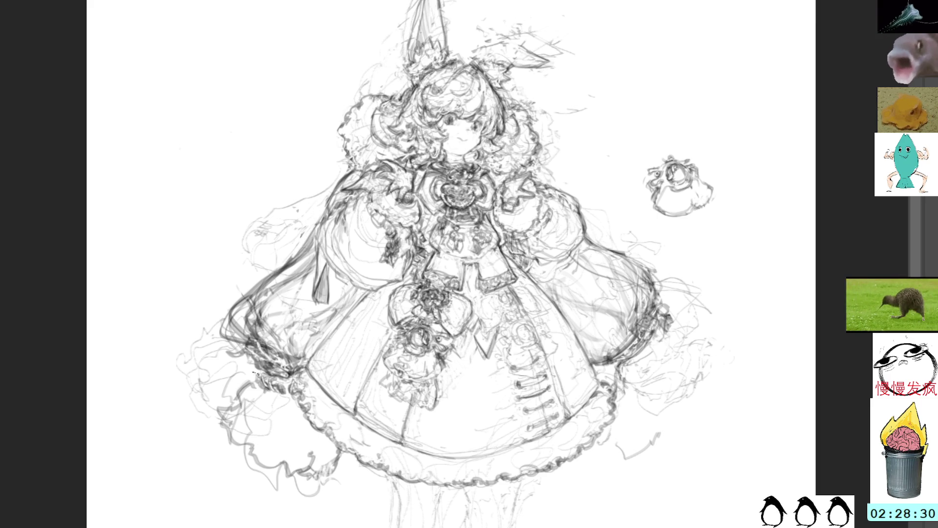
pyautogui.moveTo(226, 414)
pyautogui.mouseDown()
pyautogui.moveTo(203, 437)
pyautogui.moveTo(272, 482)
pyautogui.mouseUp()
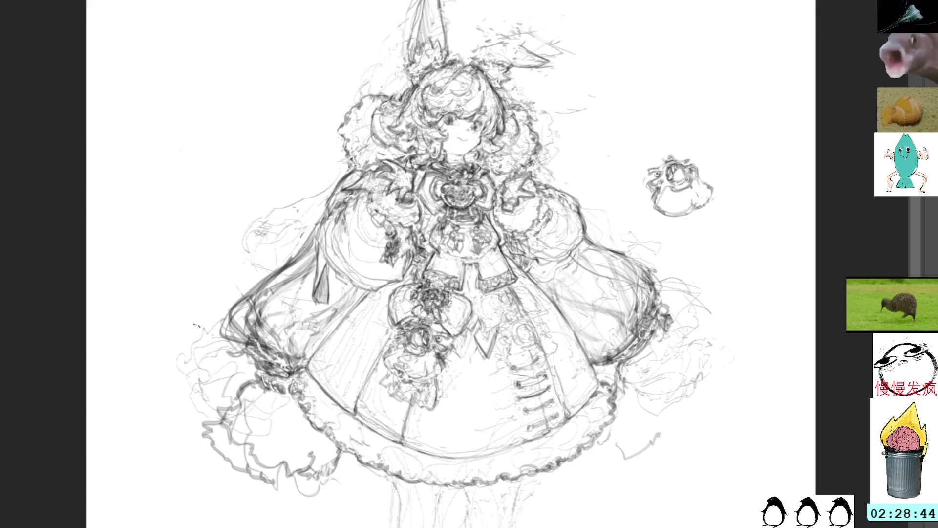
pyautogui.moveTo(222, 427)
pyautogui.mouseDown()
pyautogui.moveTo(281, 461)
pyautogui.moveTo(229, 437)
pyautogui.moveTo(264, 449)
pyautogui.moveTo(254, 440)
pyautogui.mouseUp()
pyautogui.hotkey('ctrl', 'd')
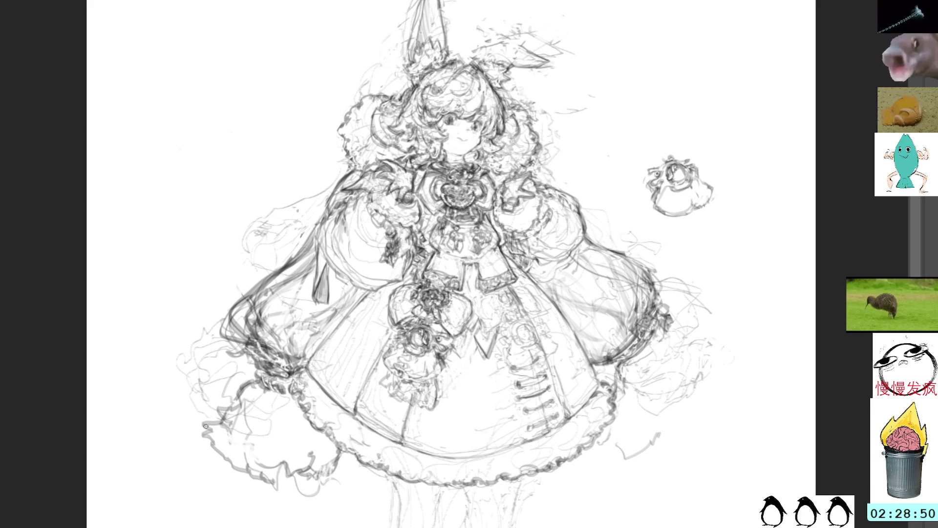
pyautogui.moveTo(217, 448)
pyautogui.mouseDown()
pyautogui.moveTo(215, 428)
pyautogui.moveTo(237, 466)
pyautogui.moveTo(288, 484)
pyautogui.moveTo(288, 461)
pyautogui.moveTo(312, 451)
pyautogui.moveTo(312, 469)
pyautogui.moveTo(280, 465)
pyautogui.moveTo(320, 485)
pyautogui.moveTo(339, 452)
pyautogui.moveTo(337, 462)
pyautogui.mouseUp()
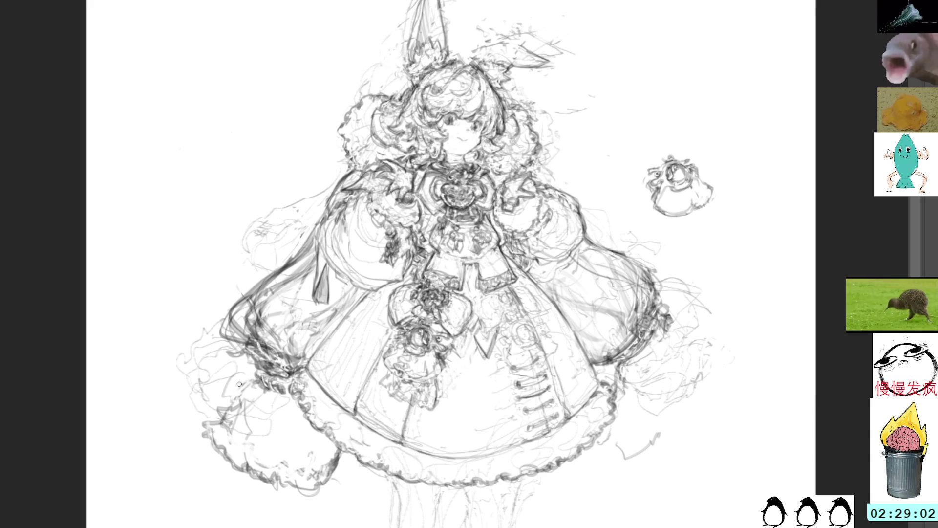
# Darken and grey-shade the lower-left cuff, then shift the view toward the head
pyautogui.moveTo(257, 386)
pyautogui.mouseDown()
pyautogui.moveTo(249, 393)
pyautogui.moveTo(271, 396)
pyautogui.mouseUp()
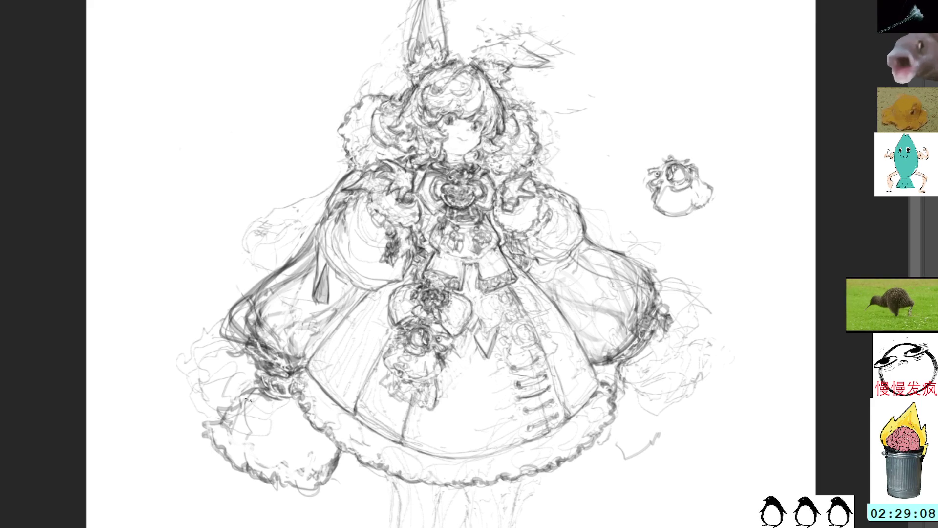
pyautogui.moveTo(261, 387)
pyautogui.mouseDown()
pyautogui.moveTo(214, 421)
pyautogui.moveTo(234, 403)
pyautogui.moveTo(219, 426)
pyautogui.moveTo(247, 418)
pyautogui.moveTo(237, 431)
pyautogui.moveTo(268, 459)
pyautogui.mouseUp()
pyautogui.moveTo(267, 421)
pyautogui.mouseDown()
pyautogui.moveTo(227, 443)
pyautogui.moveTo(235, 437)
pyautogui.moveTo(282, 474)
pyautogui.mouseUp()
pyautogui.moveTo(224, 437)
pyautogui.mouseDown()
pyautogui.moveTo(220, 454)
pyautogui.moveTo(264, 477)
pyautogui.mouseUp()
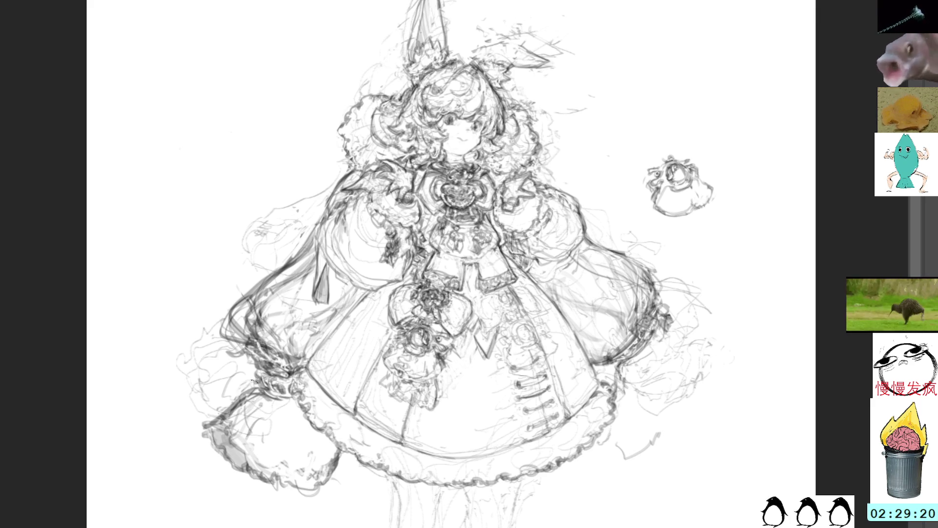
pyautogui.moveTo(282, 398); pyautogui.dragTo(252, 452)
pyautogui.moveTo(292, 412)
pyautogui.mouseDown()
pyautogui.moveTo(298, 469)
pyautogui.moveTo(317, 470)
pyautogui.mouseUp()
pyautogui.moveTo(608, 252)
pyautogui.mouseDown()
pyautogui.moveTo(539, 302)
pyautogui.moveTo(527, 294)
pyautogui.mouseUp()
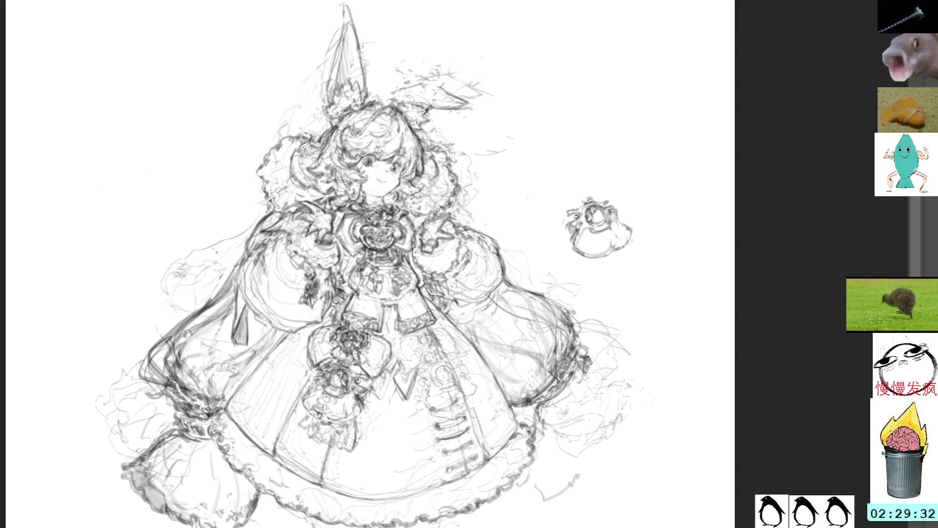
# Clean up strokes left of the head, then redraw strokes by the left ear and outline the right ear
pyautogui.moveTo(295, 139); pyautogui.dragTo(263, 183)
pyautogui.hotkey('ctrl', 'd')
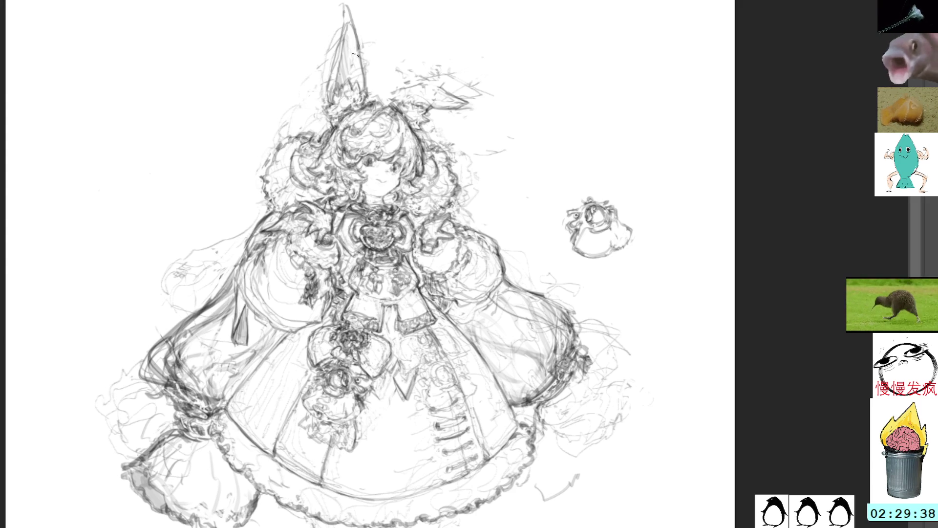
pyautogui.moveTo(331, 114); pyautogui.dragTo(325, 125)
pyautogui.moveTo(337, 70); pyautogui.dragTo(328, 93)
pyautogui.moveTo(393, 100)
pyautogui.mouseDown()
pyautogui.moveTo(428, 83)
pyautogui.moveTo(461, 102)
pyautogui.mouseUp()
pyautogui.moveTo(406, 92); pyautogui.dragTo(393, 97)
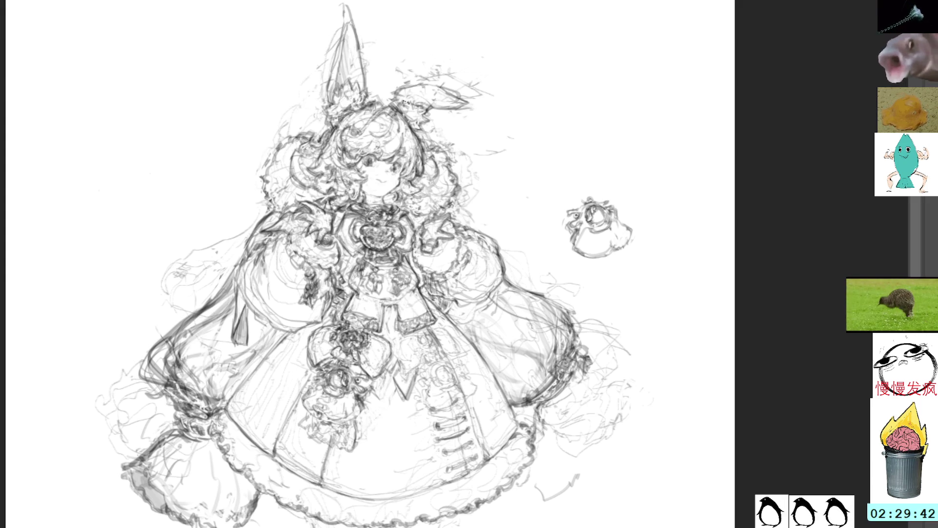